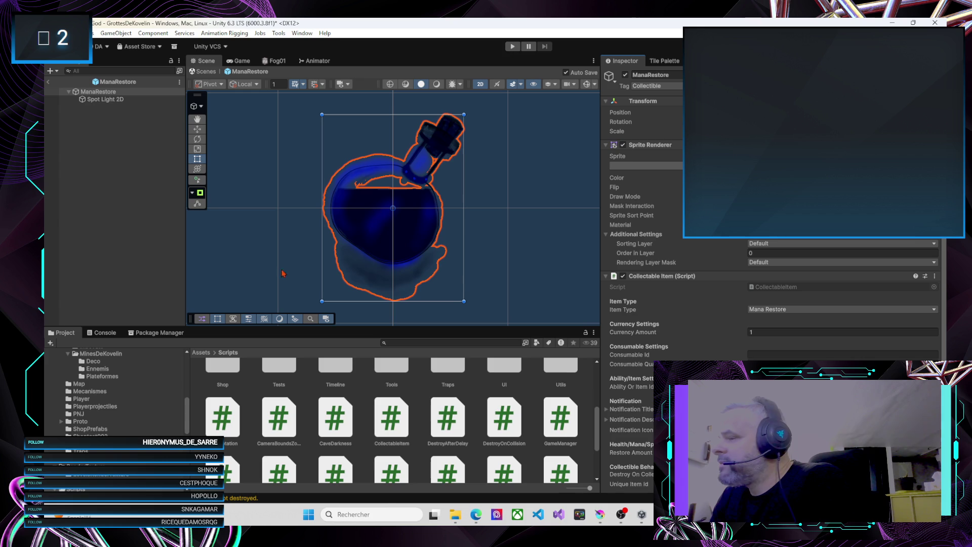
Step: Switch the bottom panel to the Console, clear its old messages, and start Play mode
click(115, 333)
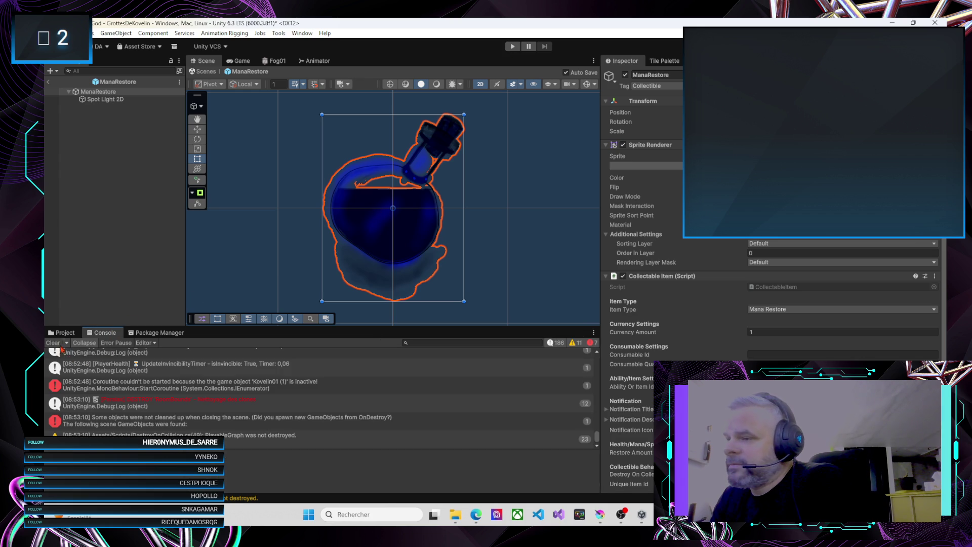
click(54, 343)
click(509, 47)
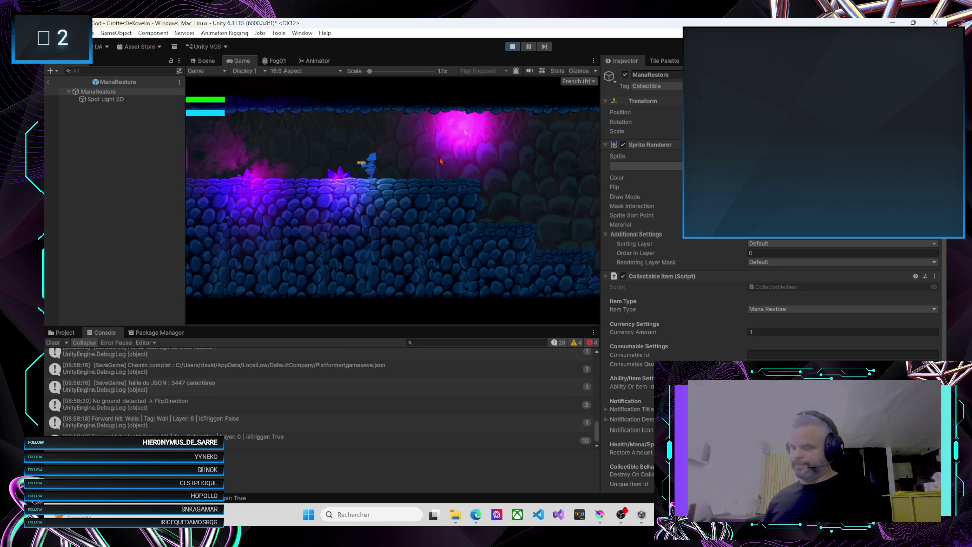
Step: From the pause menu, return to Menu Principal and start a new game, confirming Yes
key(Escape)
key(Down)
key(Return)
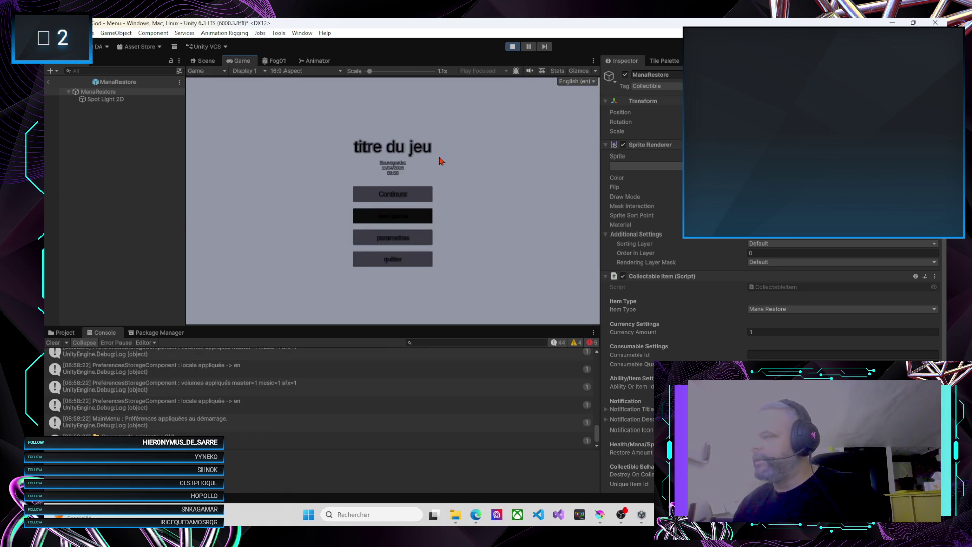
key(Return)
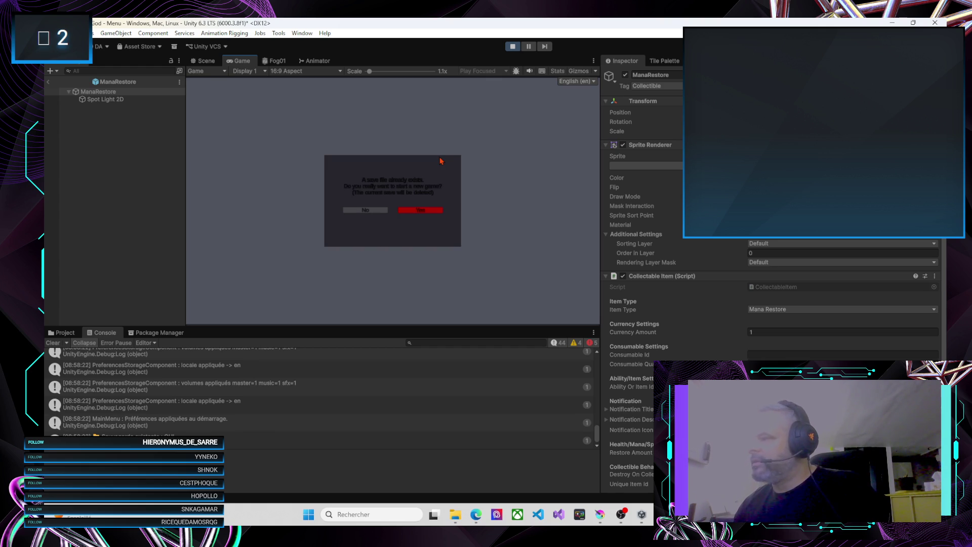
key(Return)
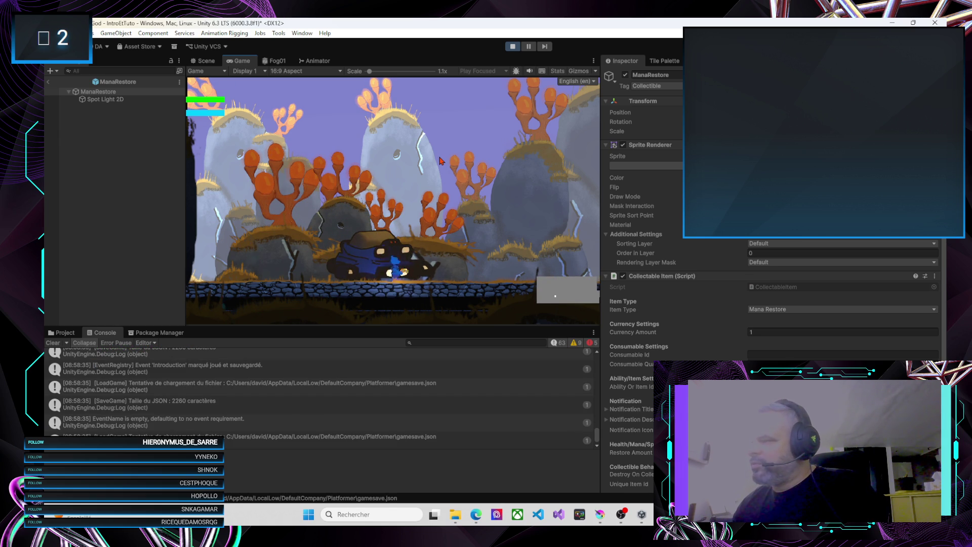
Step: Run right through the intro level, firing projectiles and briefly toggling the map overlay
key(d)
click(441, 161)
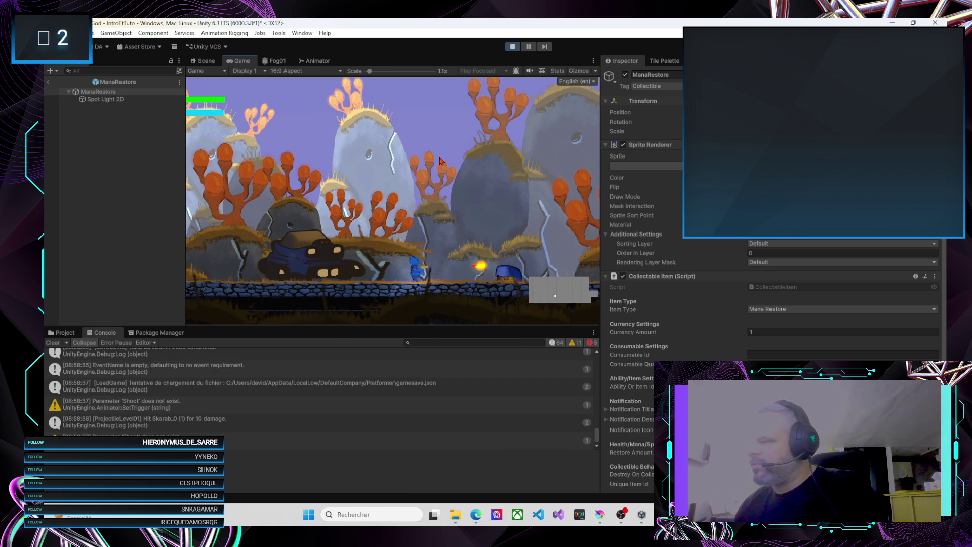
key(d)
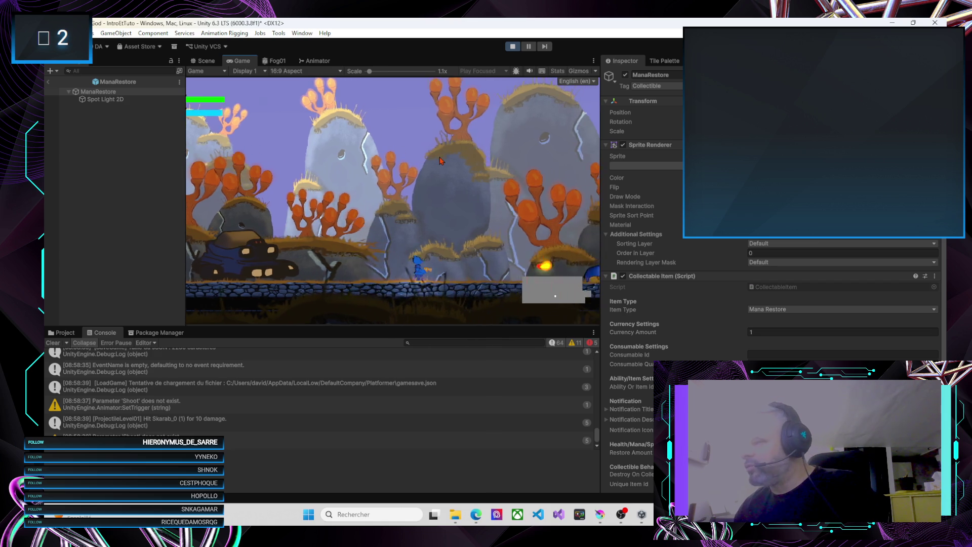
click(440, 161)
click(440, 161)
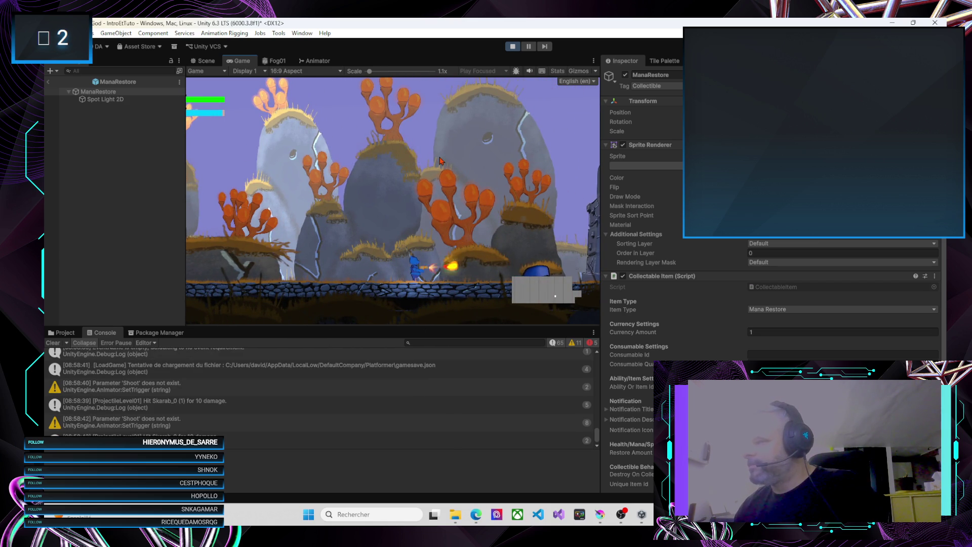
key(m)
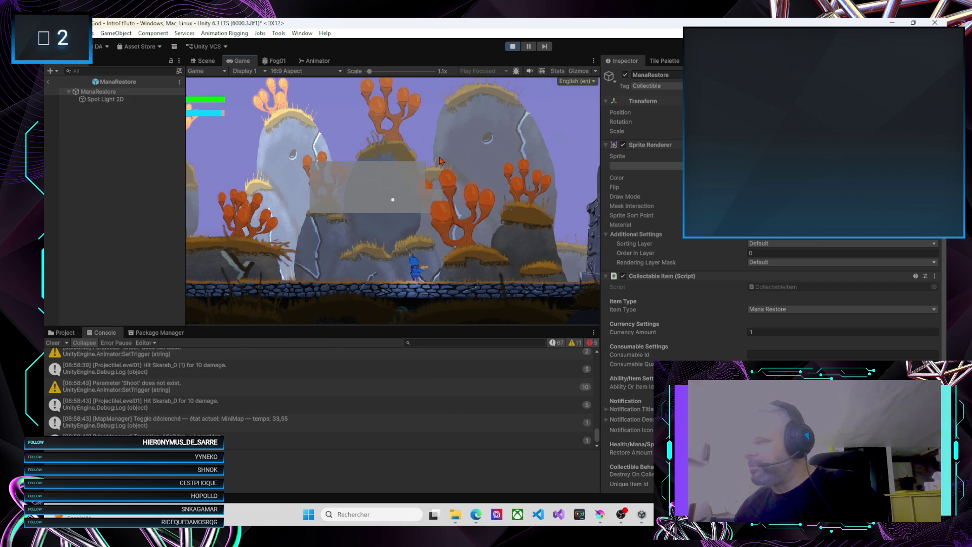
key(m)
click(440, 161)
key(d)
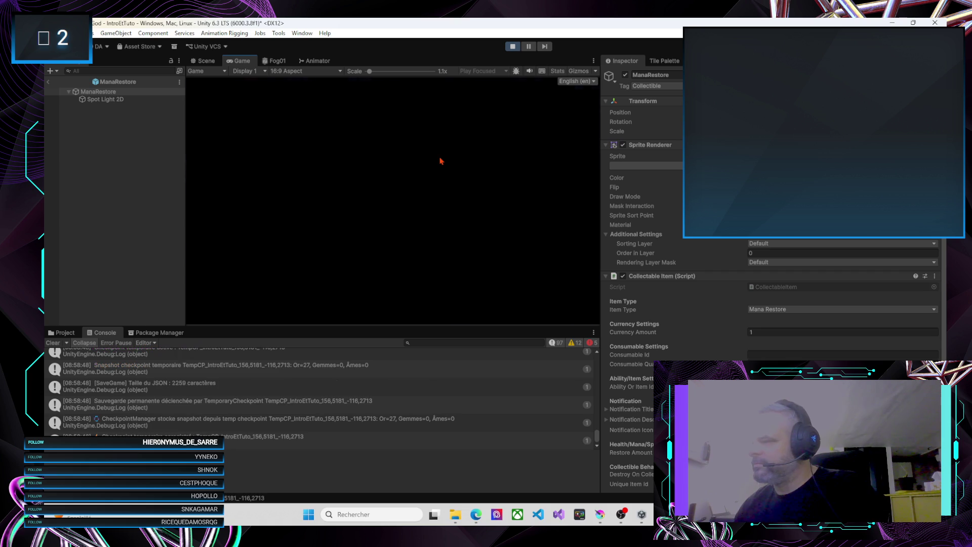
Step: Walk right into the dungeon, shoot toward the red enemy, and cross the upper platform
key(d)
click(441, 161)
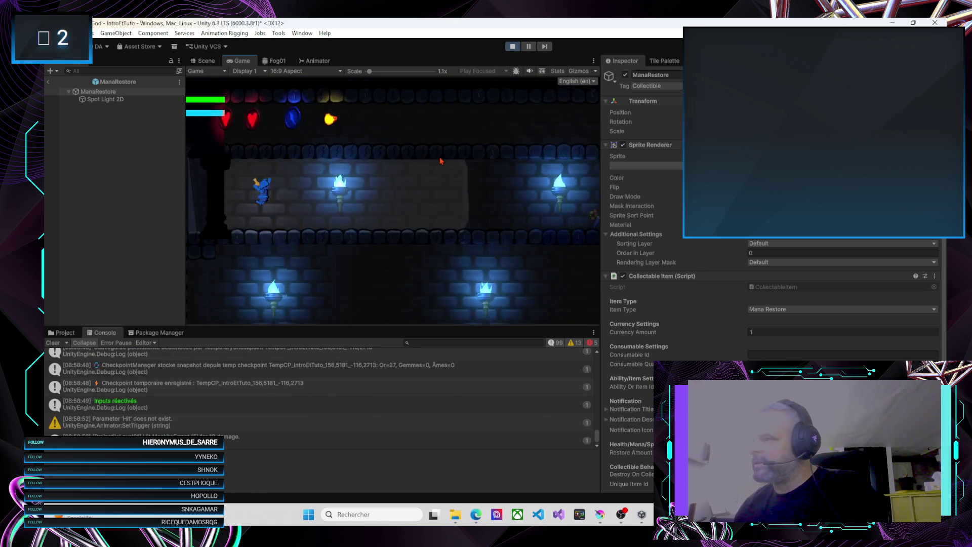
key(d)
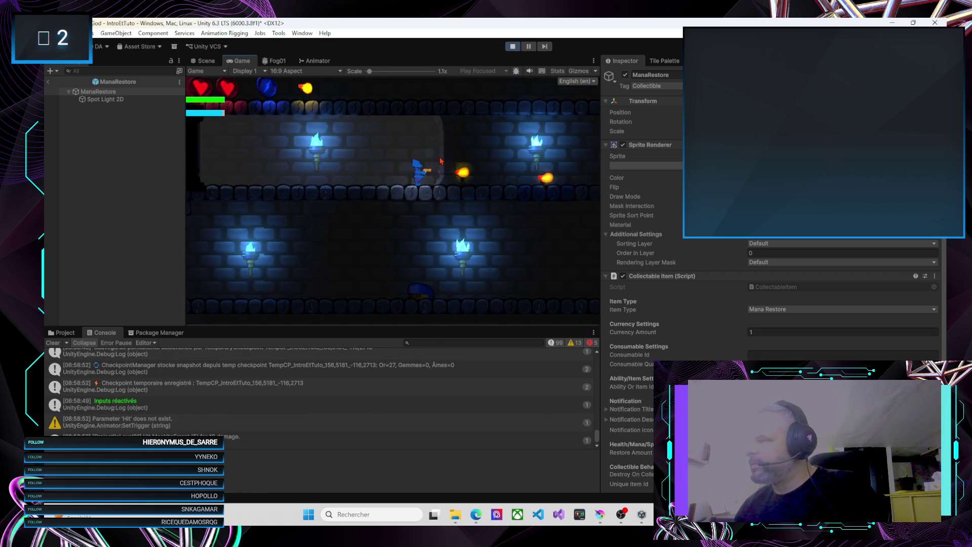
key(space)
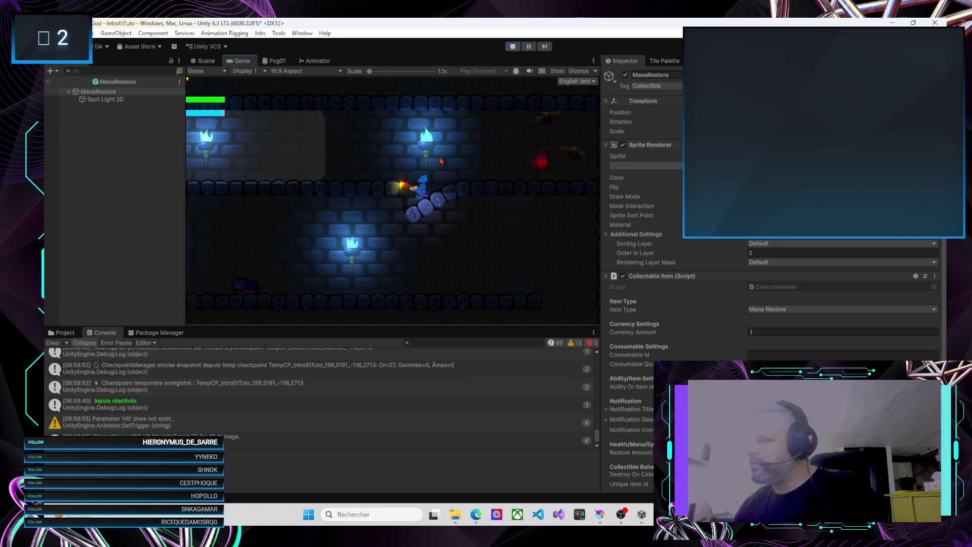
key(d)
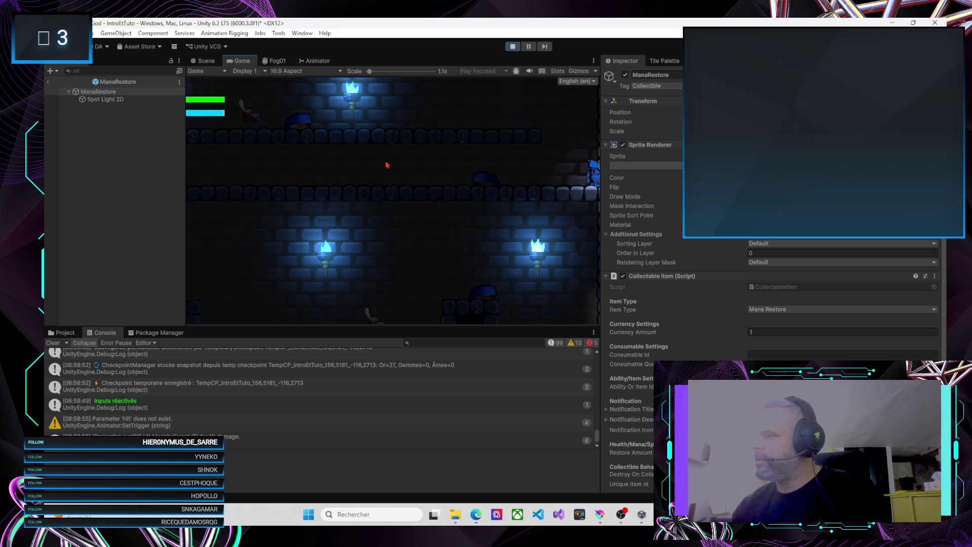
key(a)
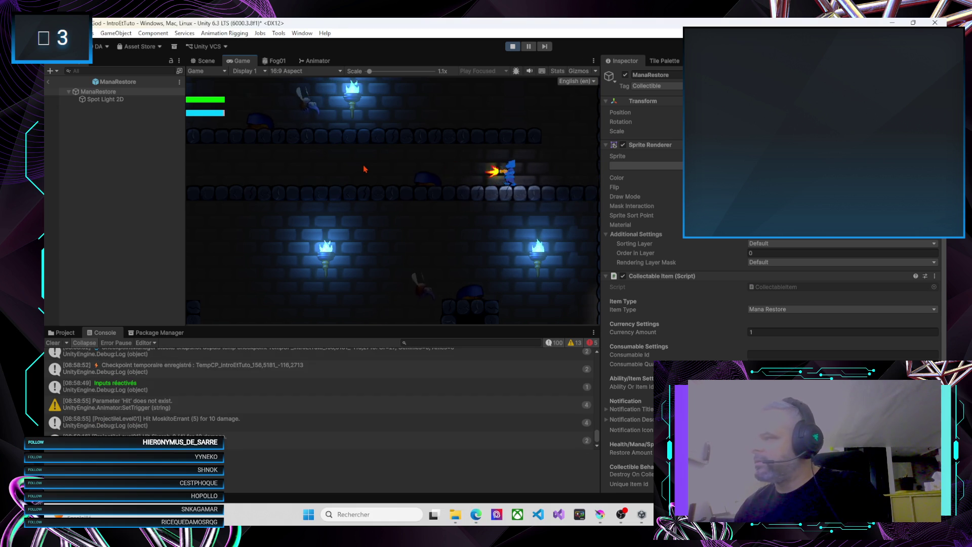
key(a)
key(a)
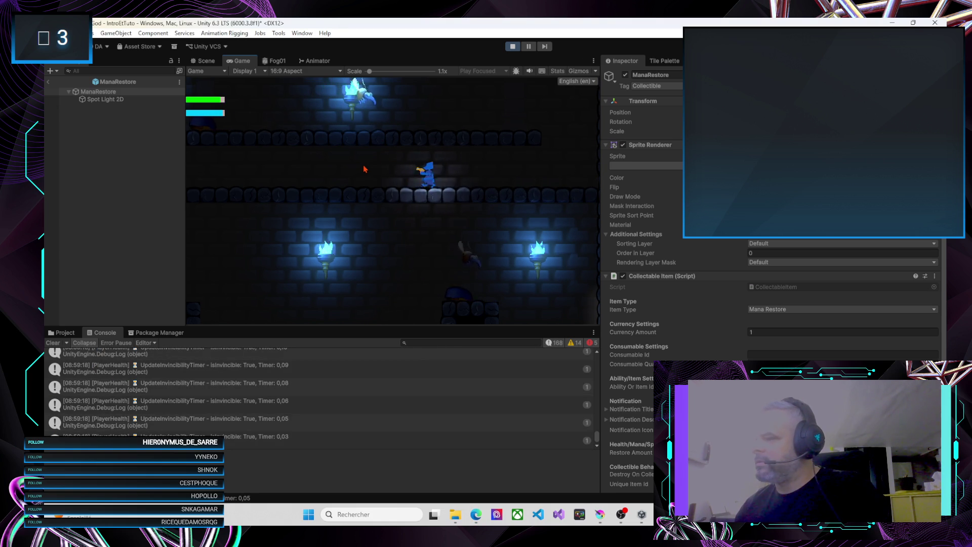
key(a)
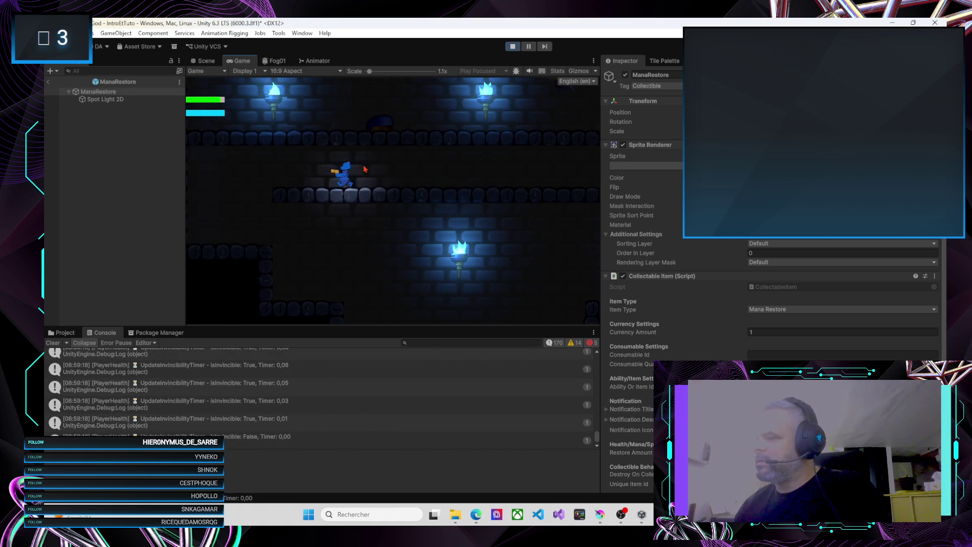
Step: Climb and drop through the next corridors, then run right into the checkpoint room
key(d)
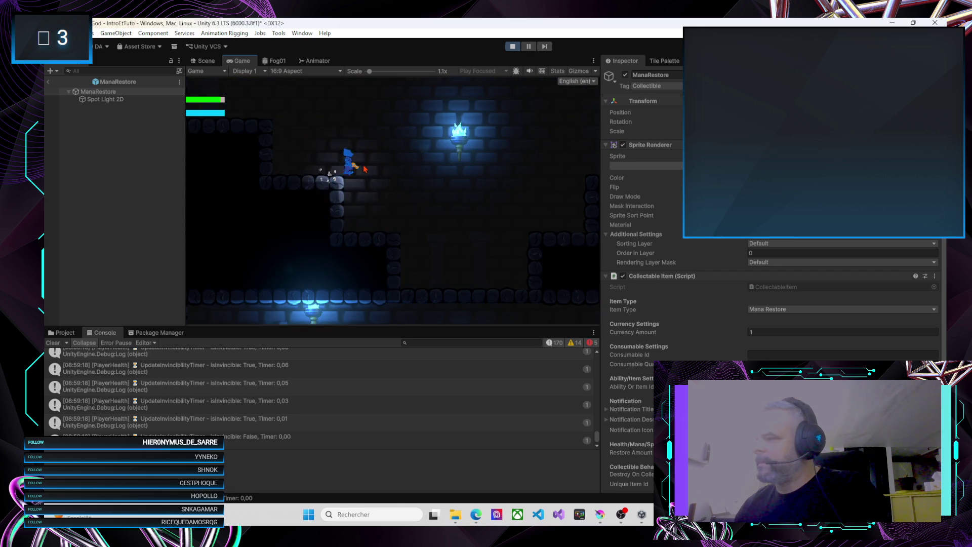
key(a)
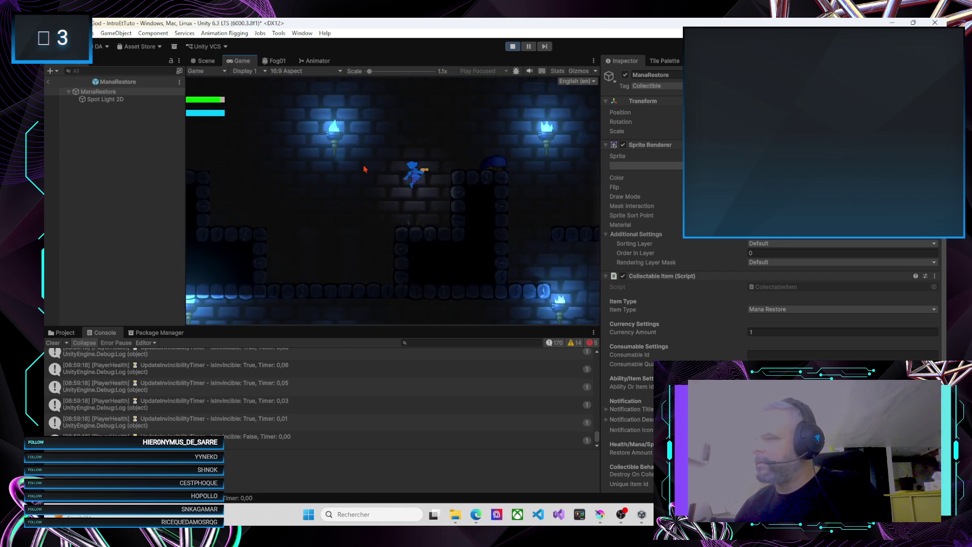
key(space)
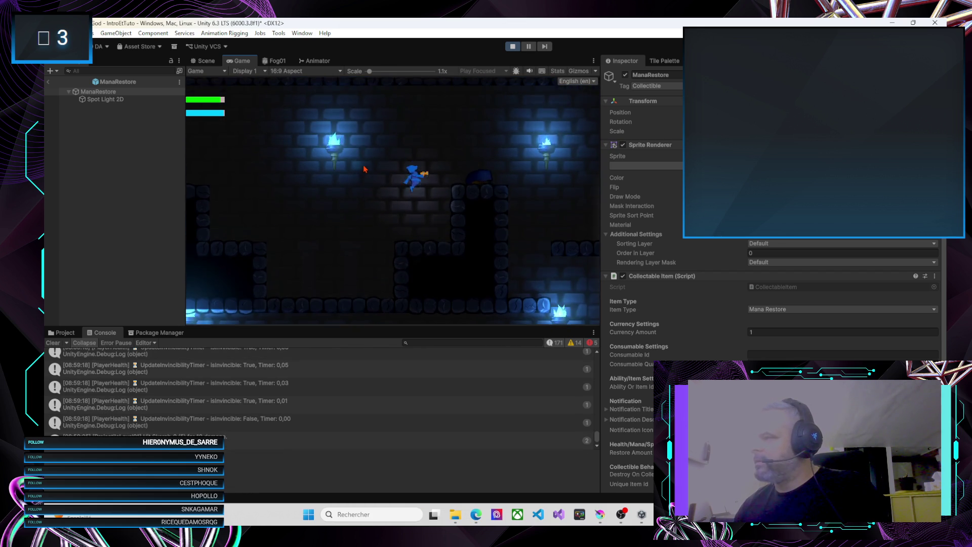
key(d)
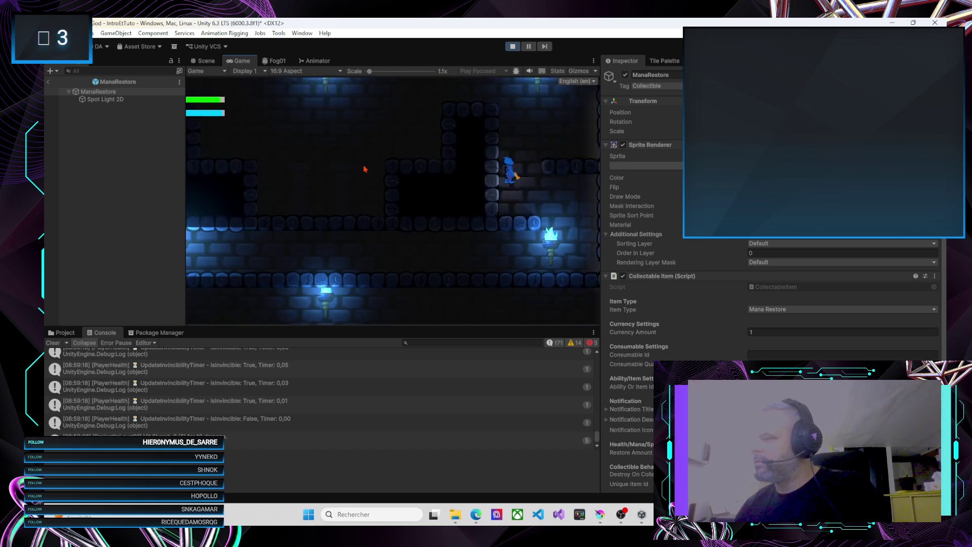
key(a)
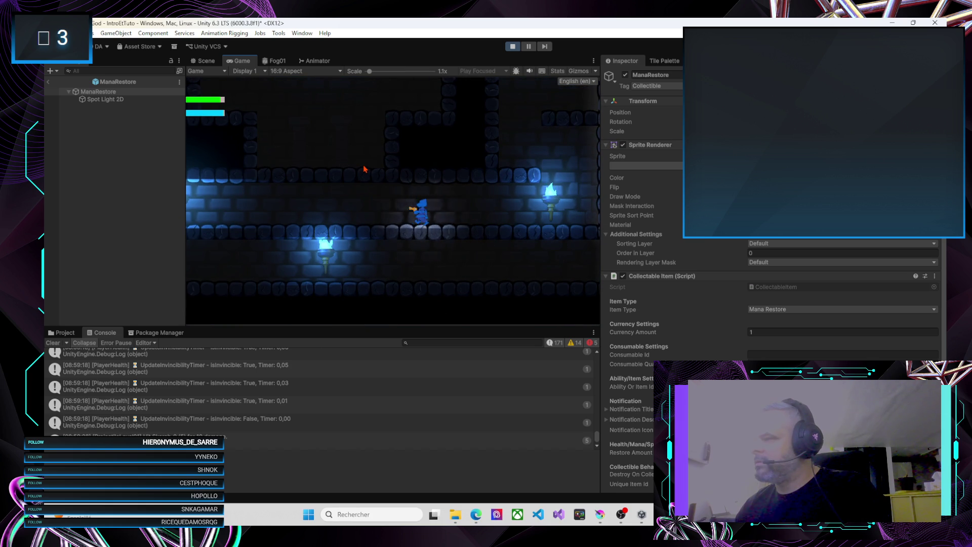
key(a)
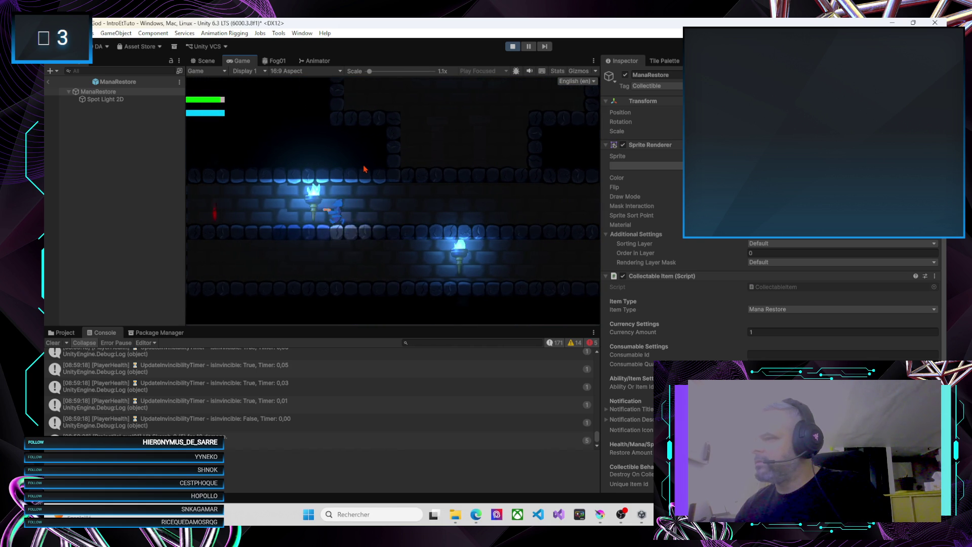
key(d)
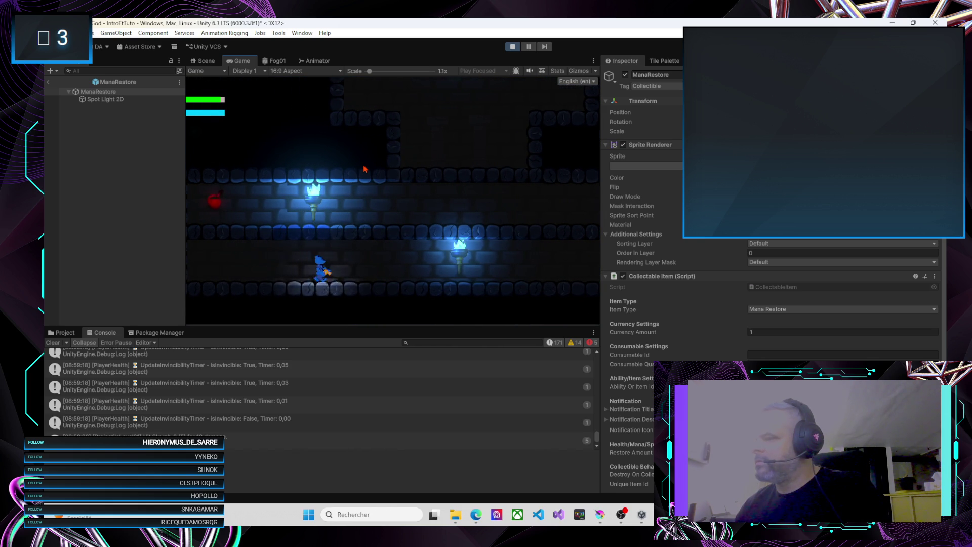
key(d)
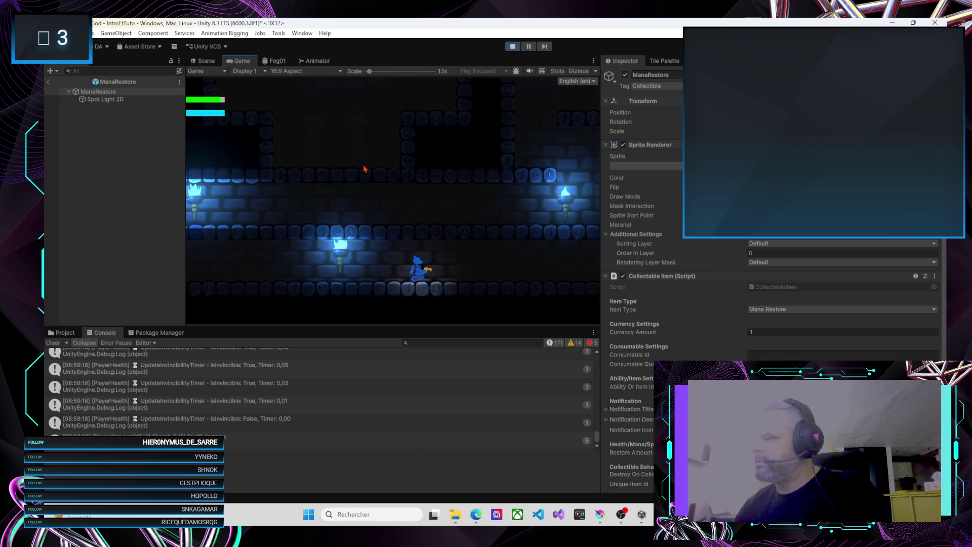
key(d)
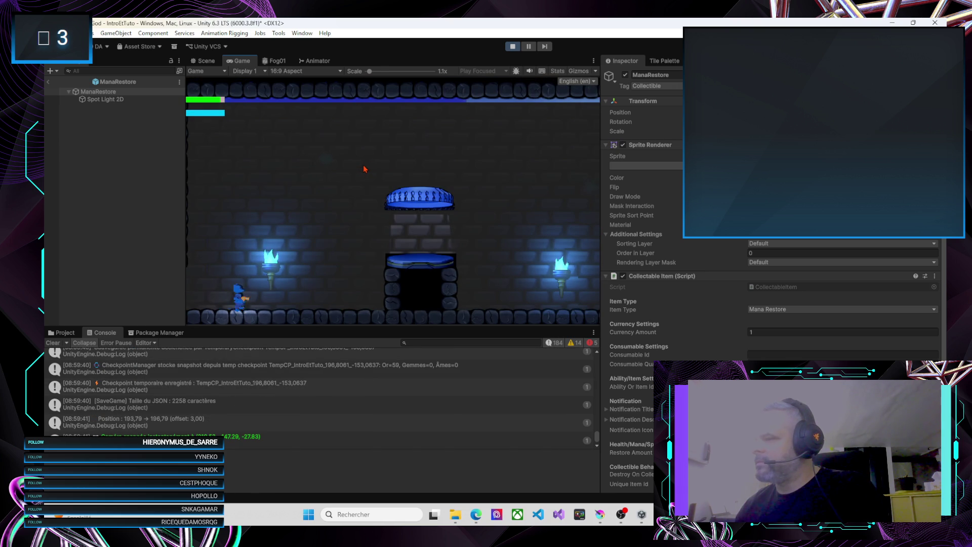
Step: Jump onto the pedestal checkpoint to restore mana, then run right toward the lava area
key(d)
key(space)
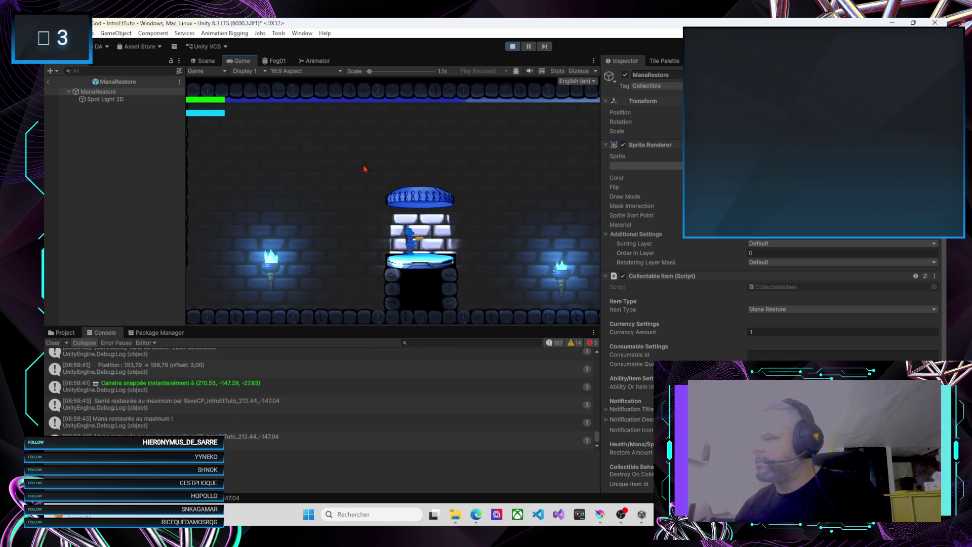
key(d)
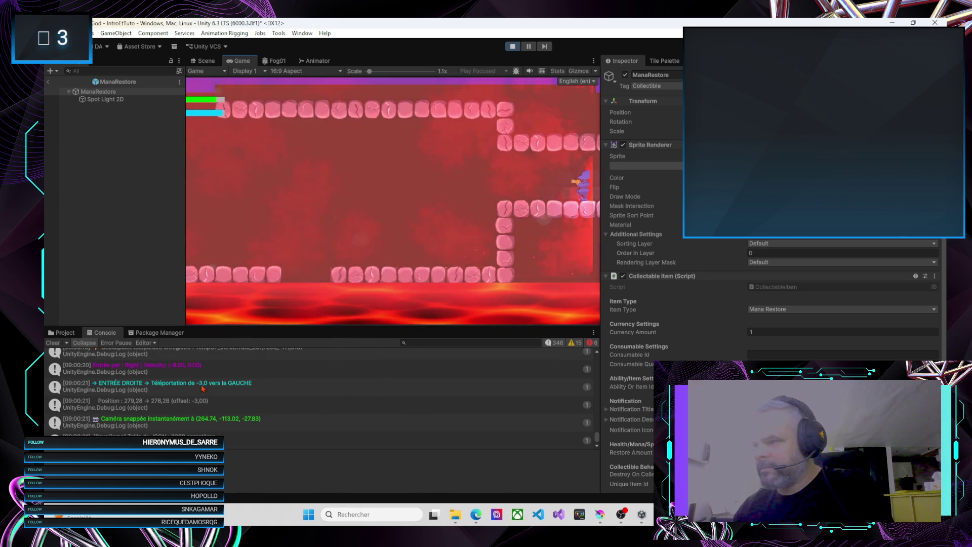
Step: Clear the Console, jump up to the upper-left platform, and widen the Game view
click(53, 343)
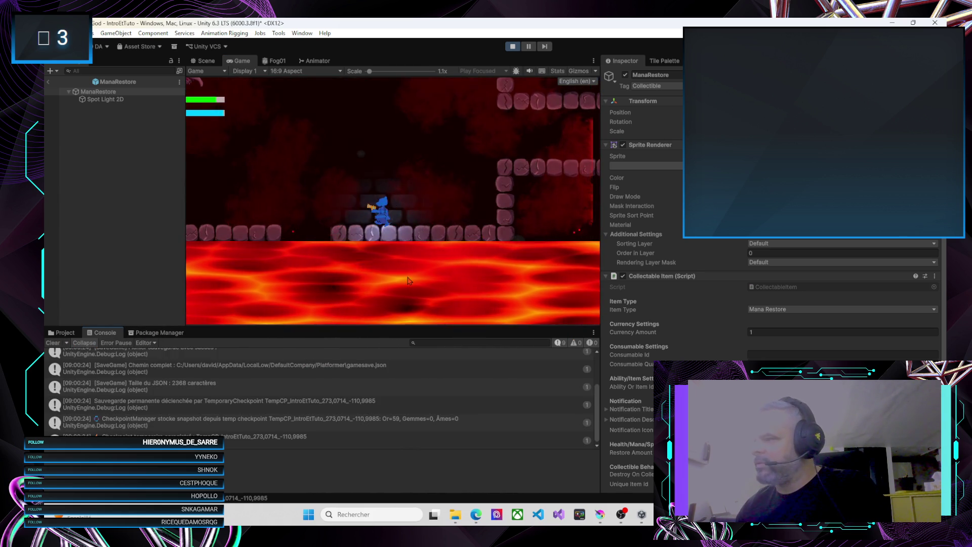
key(space)
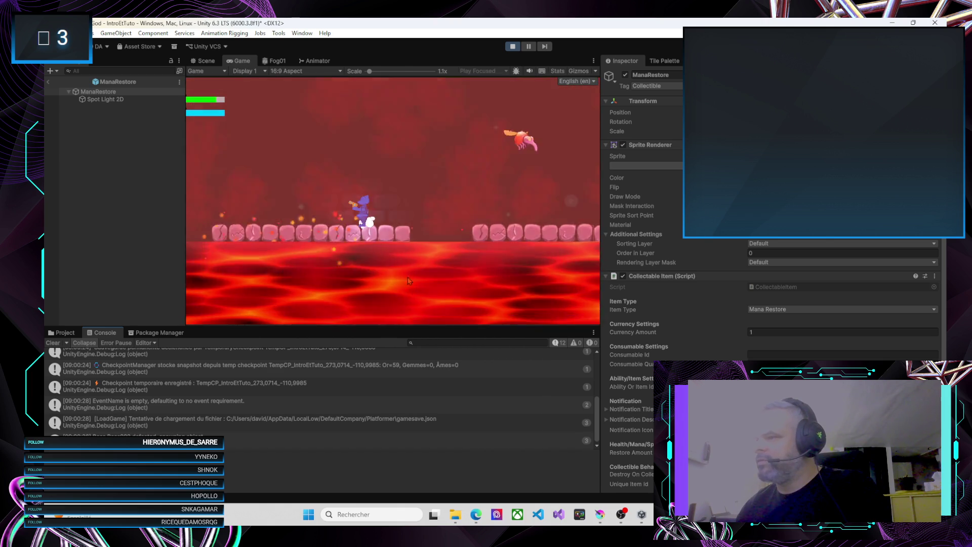
key(space)
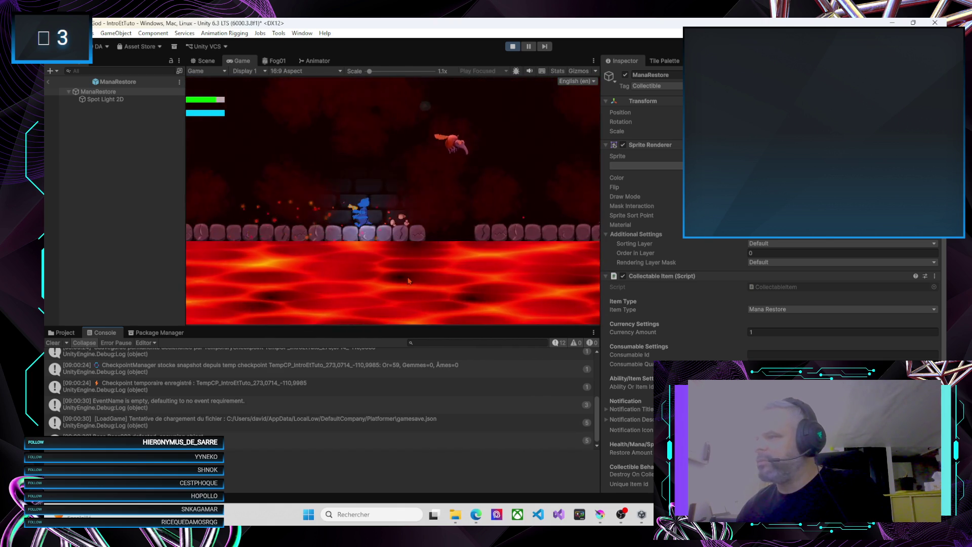
key(space)
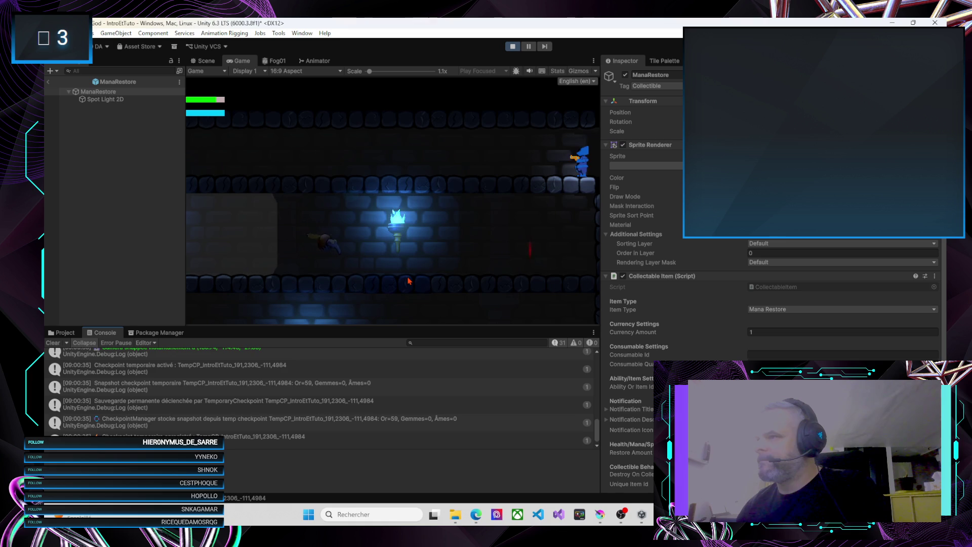
key(Left)
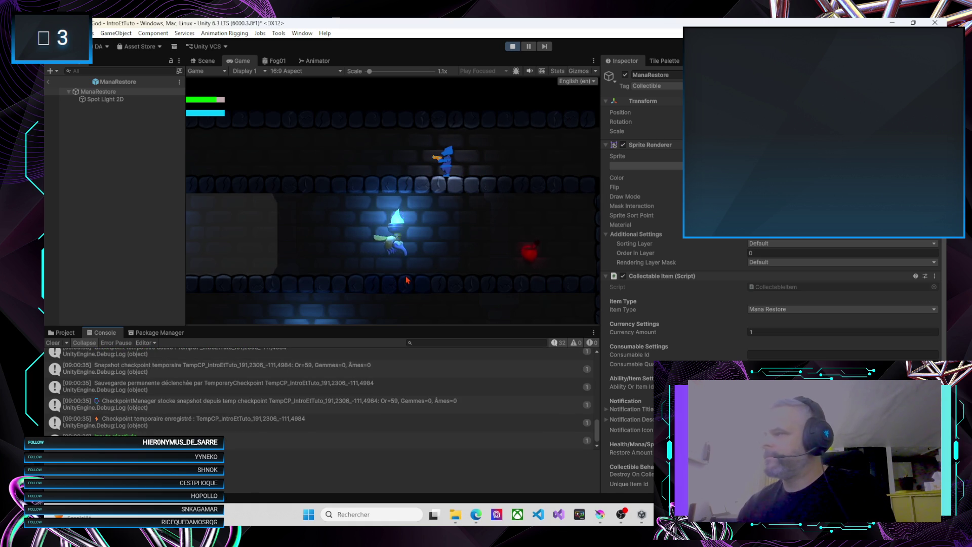
drag(599, 233, 707, 233)
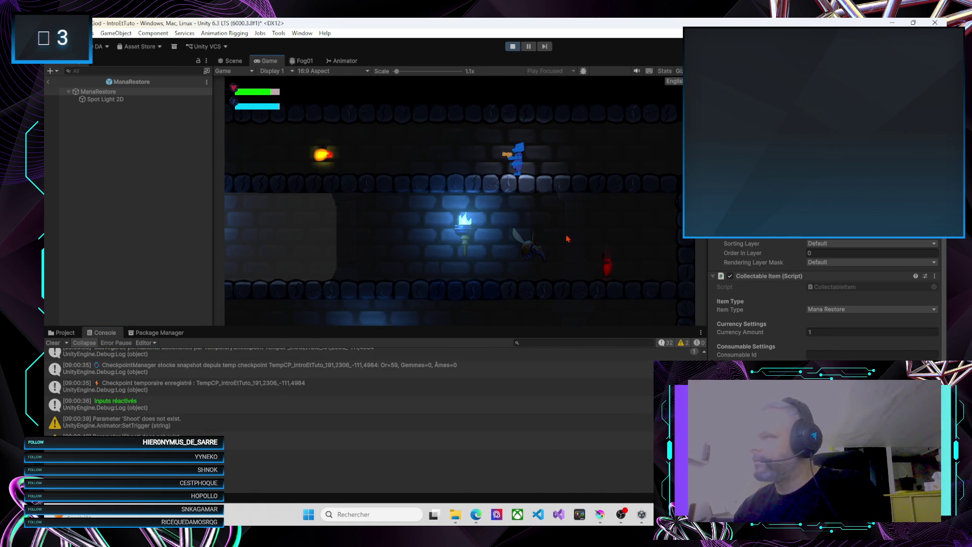
Step: Walk left past the pillars to collect the two heart pickups
key(Left)
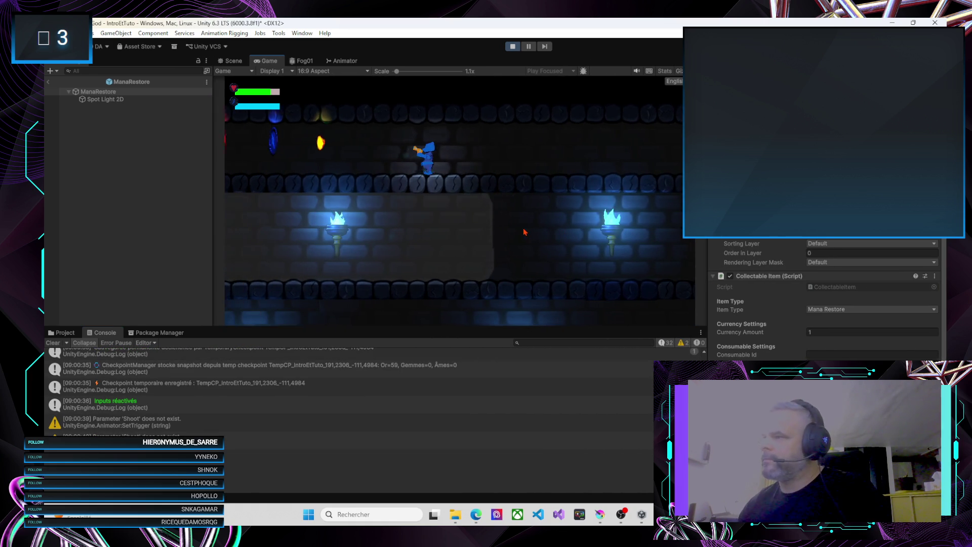
key(Left)
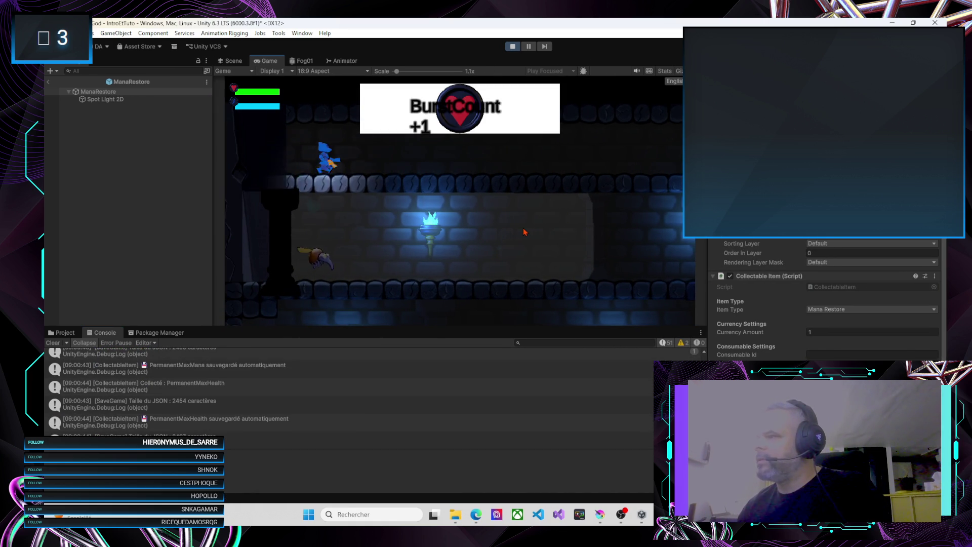
key(Left)
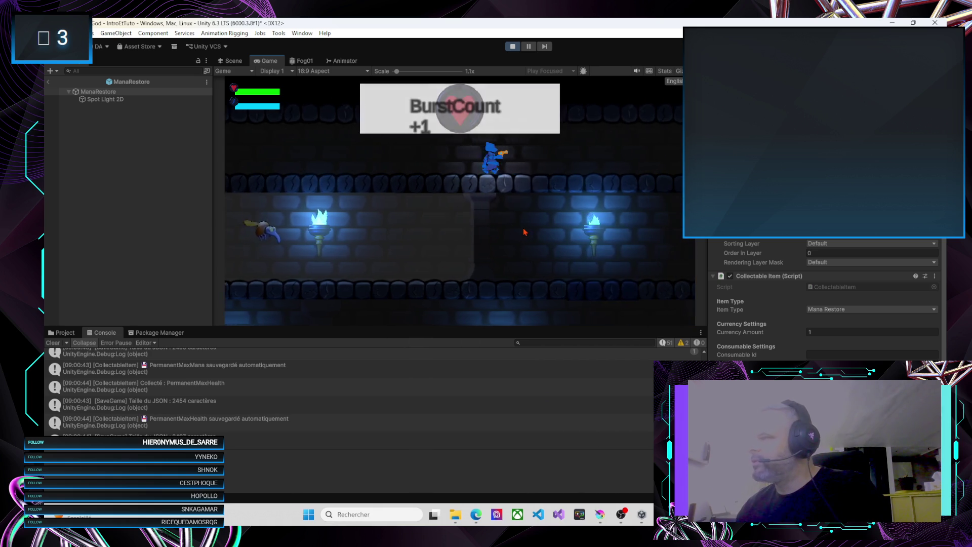
Step: Exit right into the lava level and jump across the crumbling platforms toward the checkpoint
key(Right)
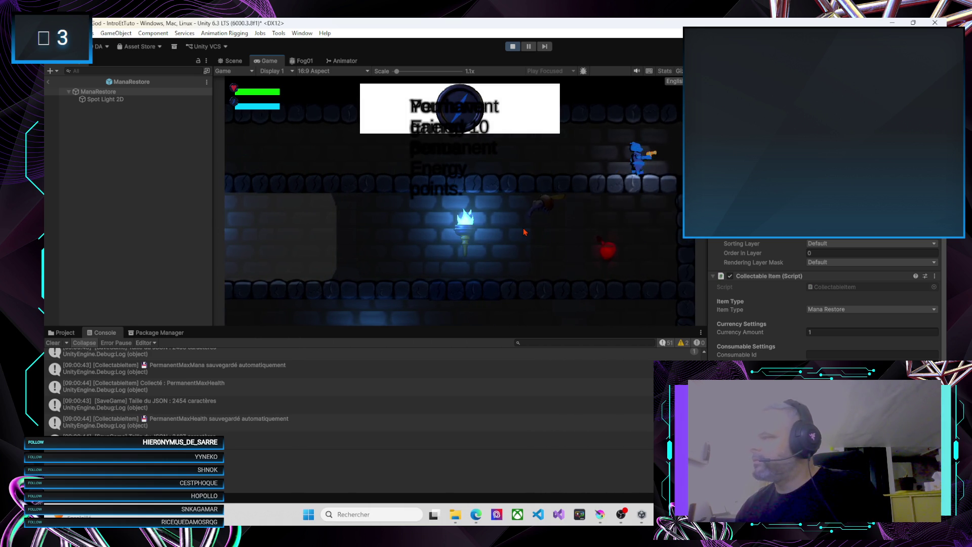
key(Right)
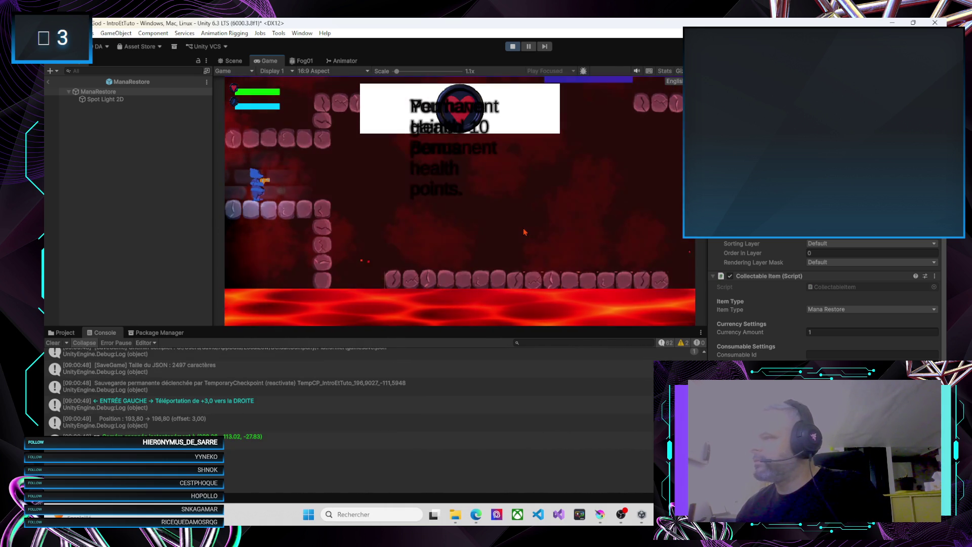
key(Right)
key(Right)
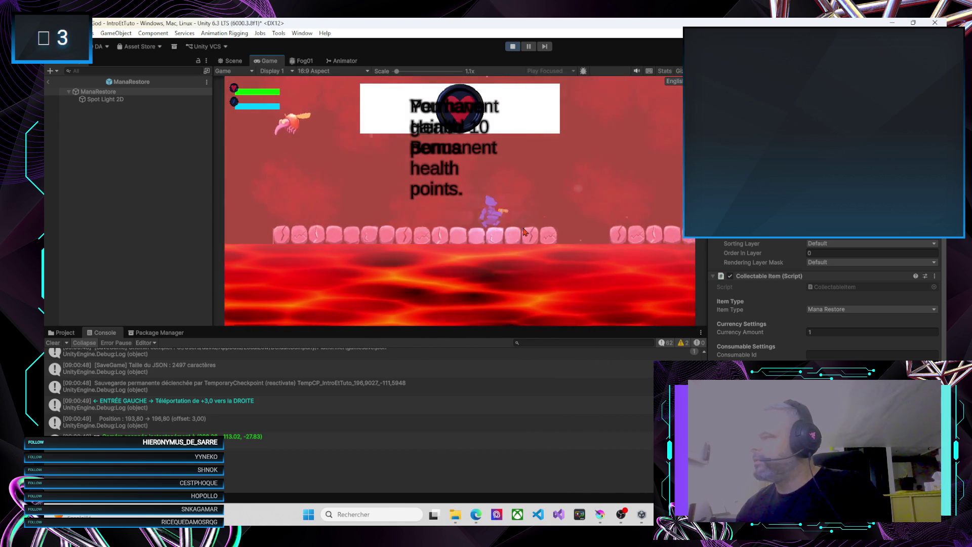
key(space)
key(space)
key(Right)
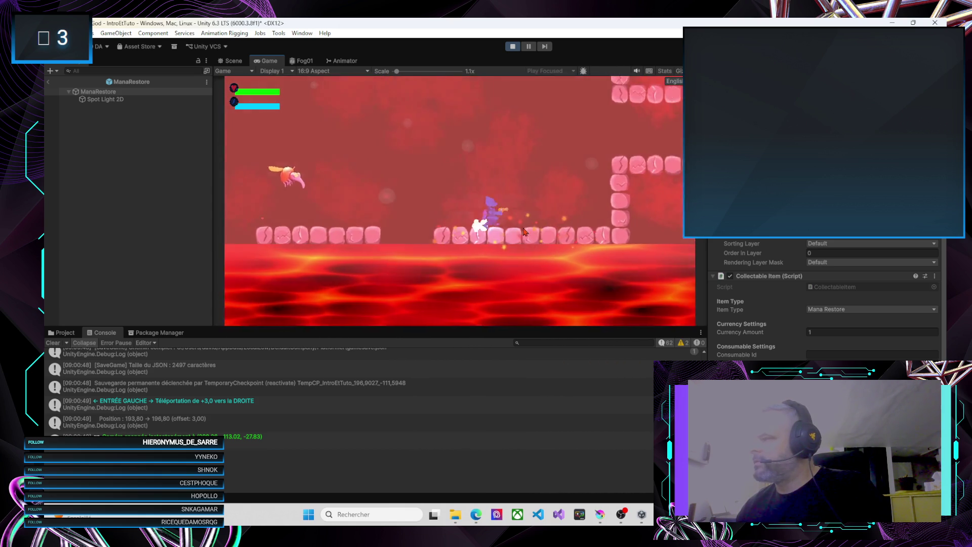
key(Right)
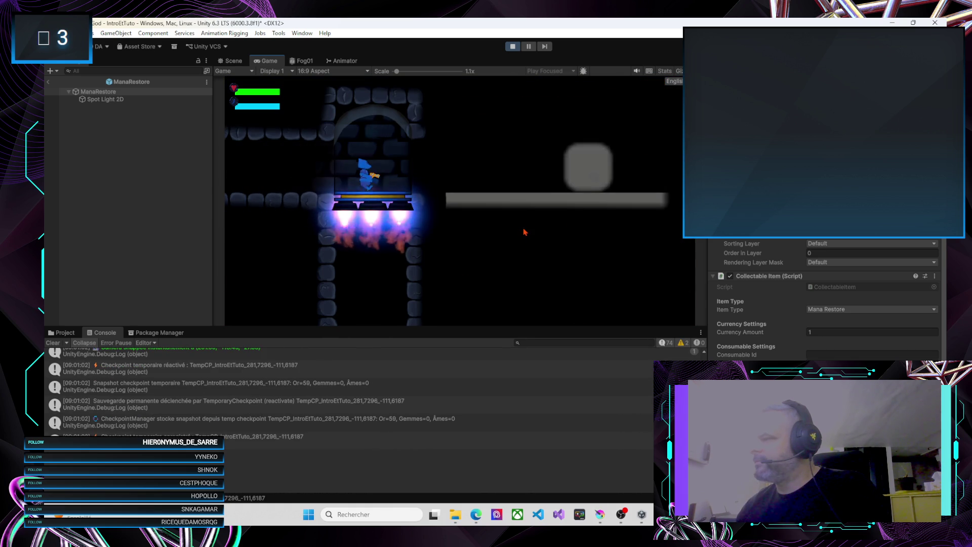
Step: Walk into the GrottesDeKovelin caves, drop off the ledge, and climb the slope right
key(Right)
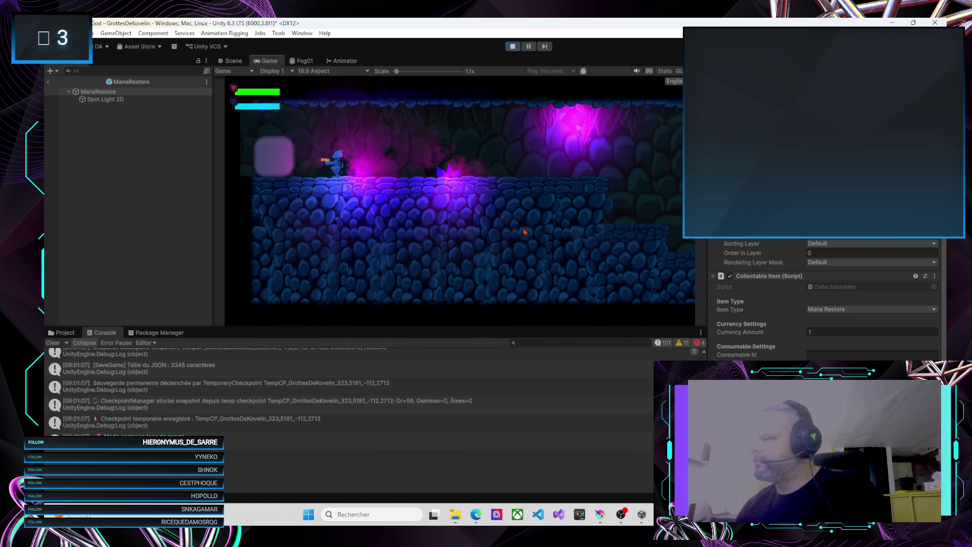
key(Right)
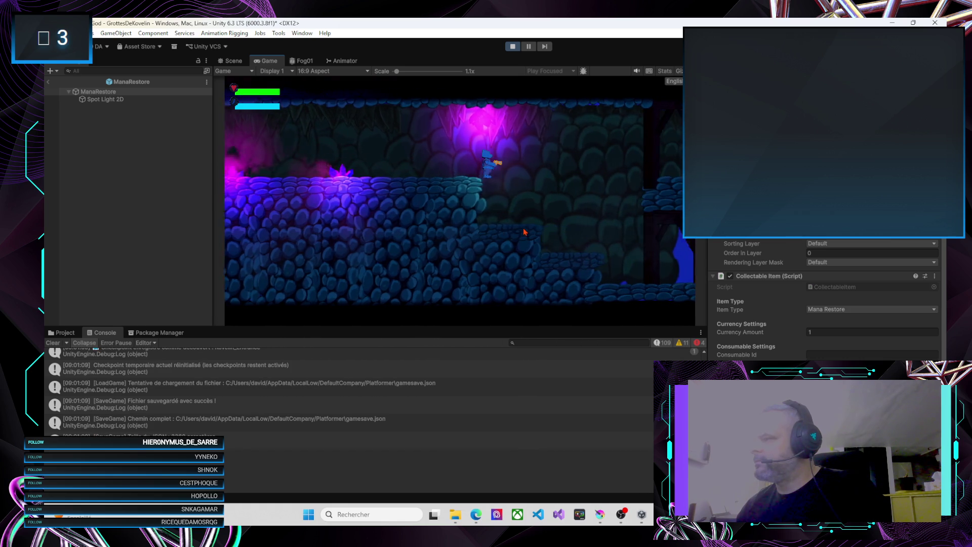
key(Right)
key(Right)
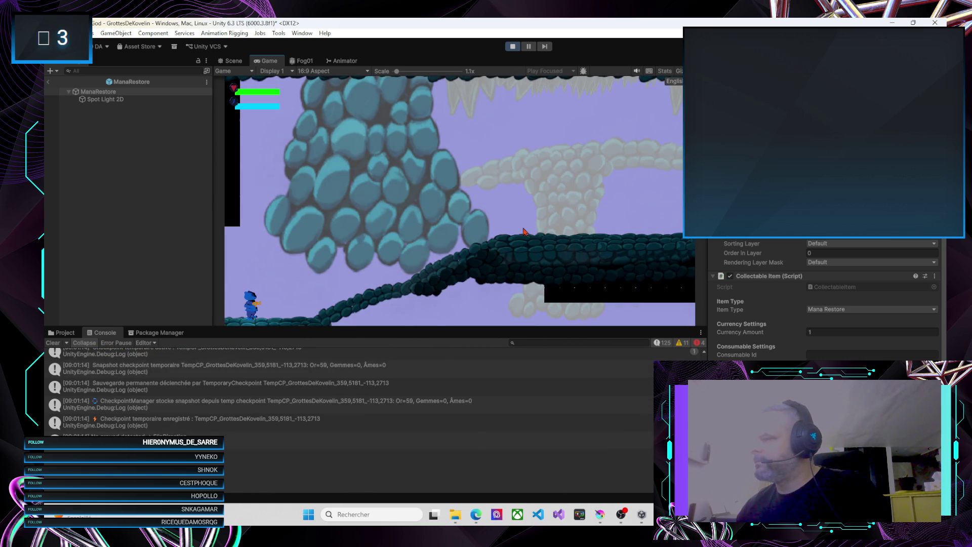
key(Right)
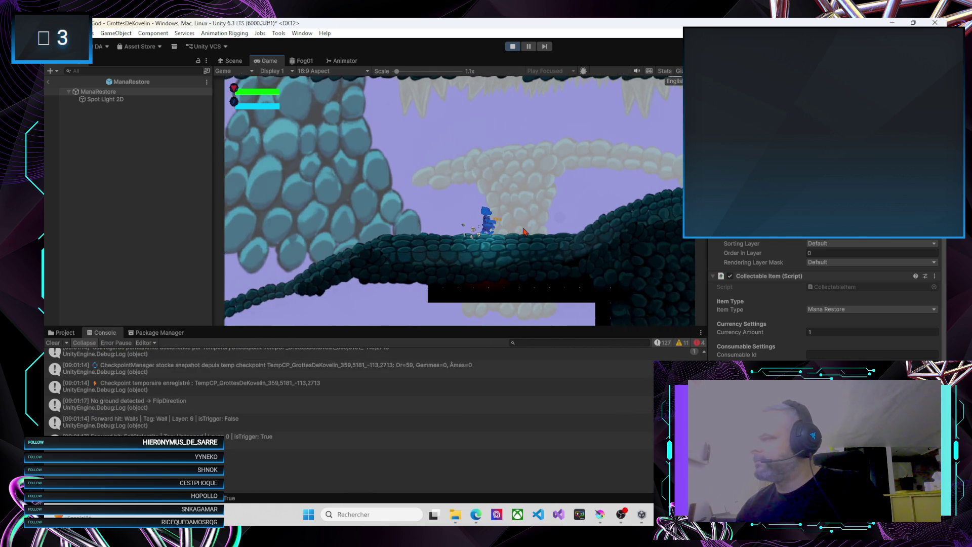
key(d)
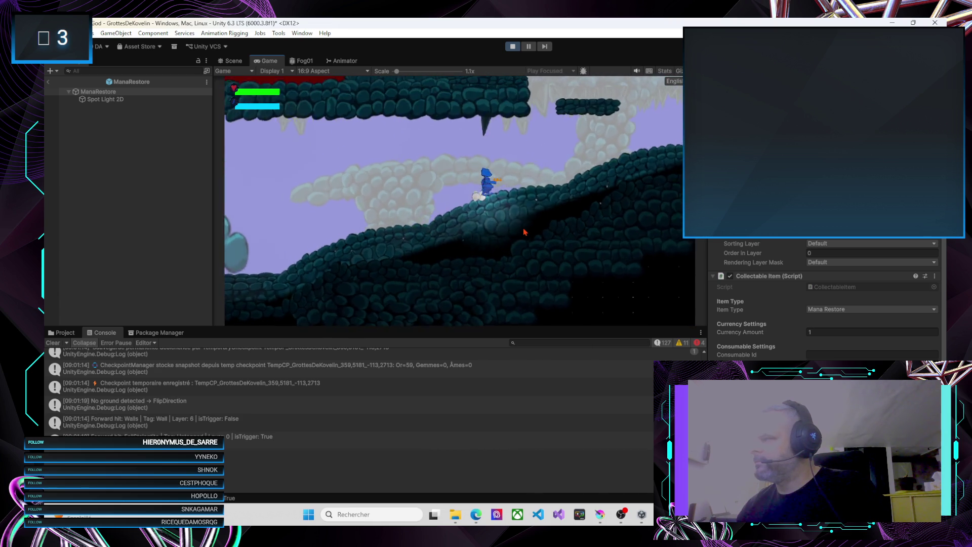
Step: Jump past the red-walled pillars up to the ledge below the spider, then clear the Console
key(space)
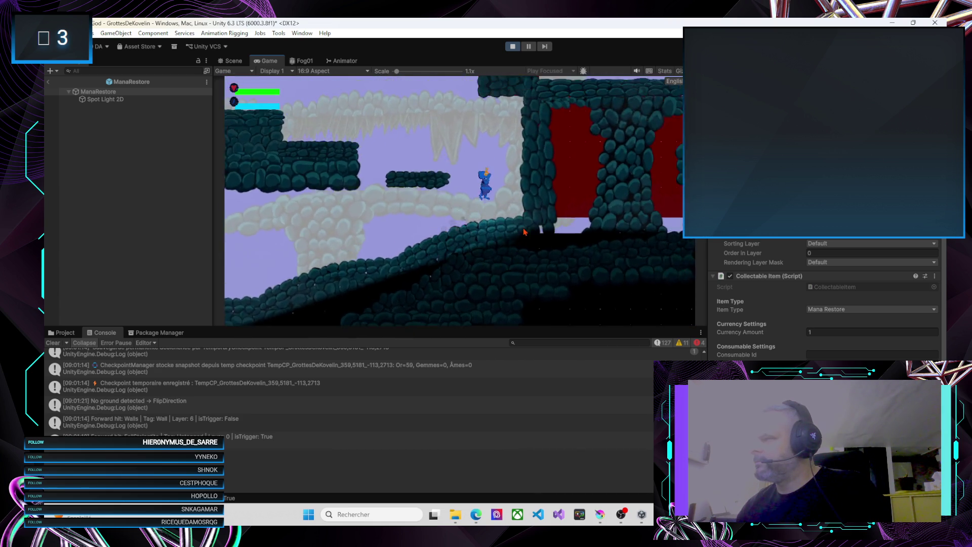
key(a)
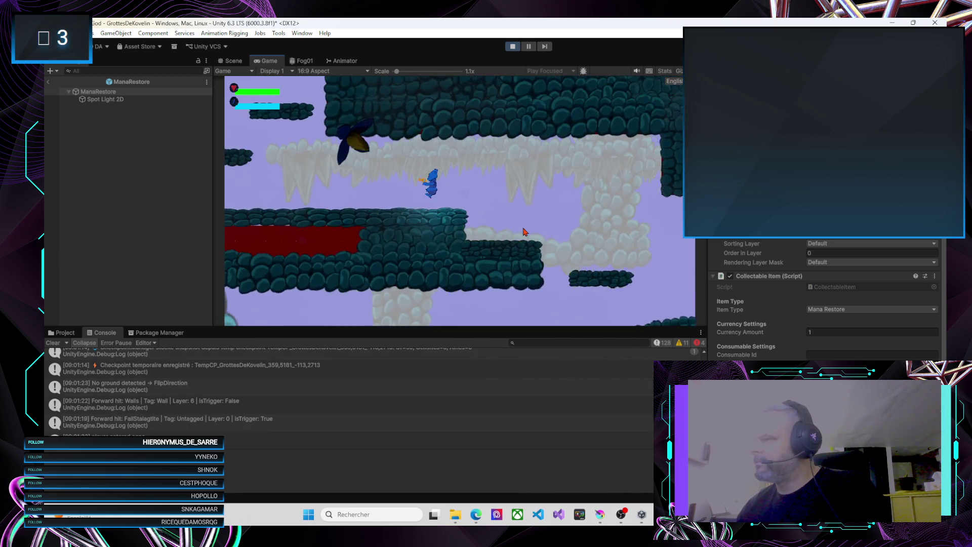
key(d)
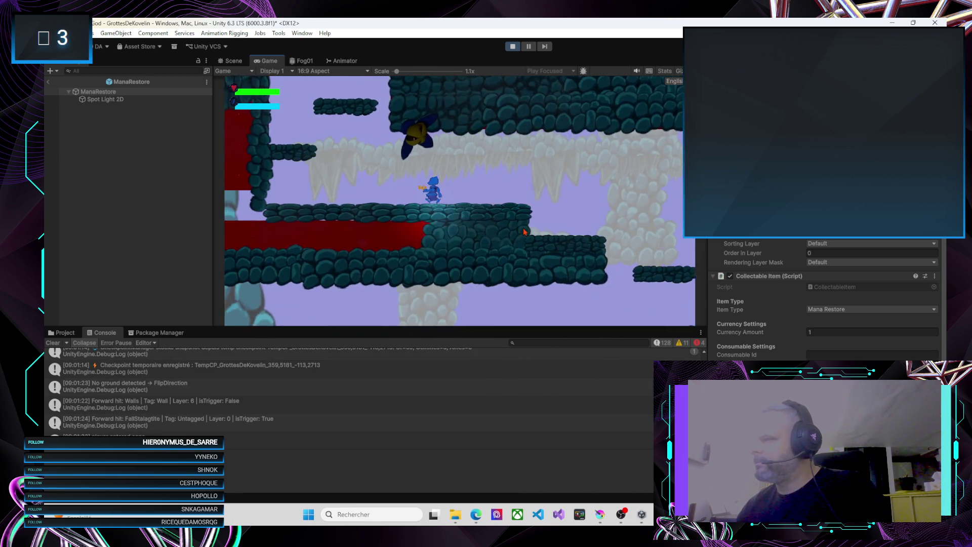
key(a)
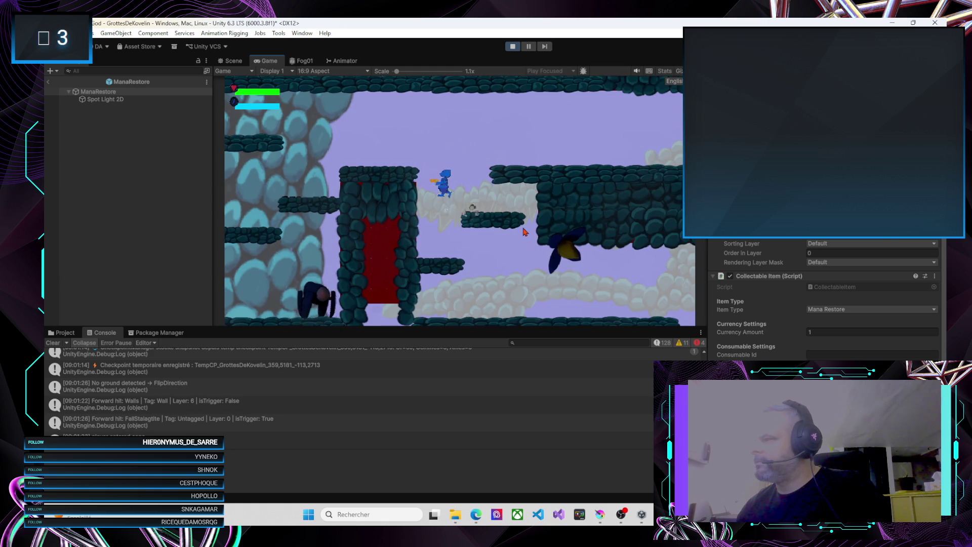
key(space)
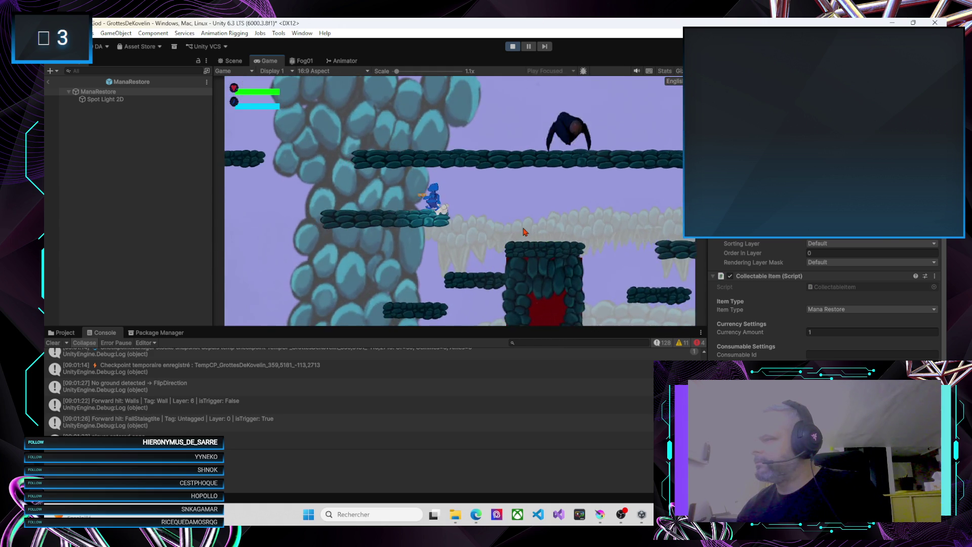
key(a)
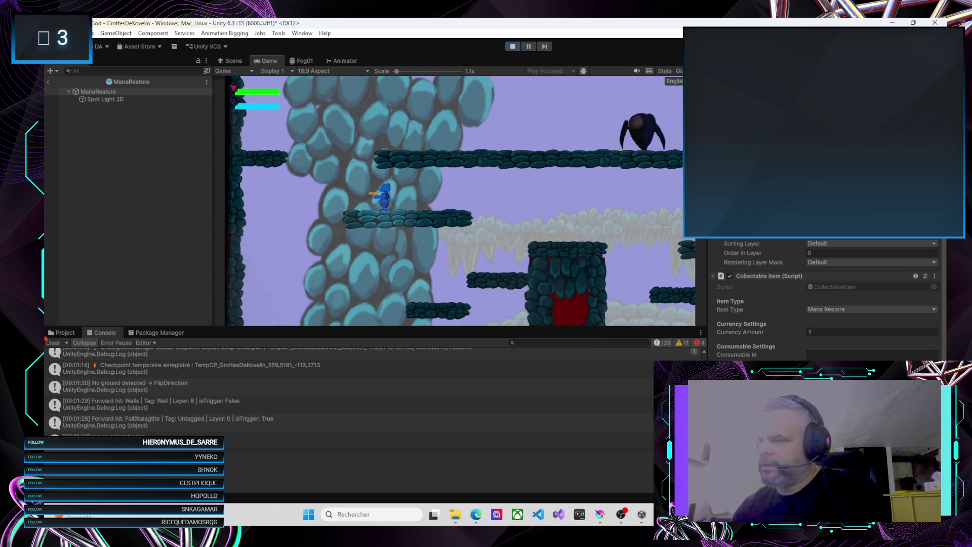
click(57, 343)
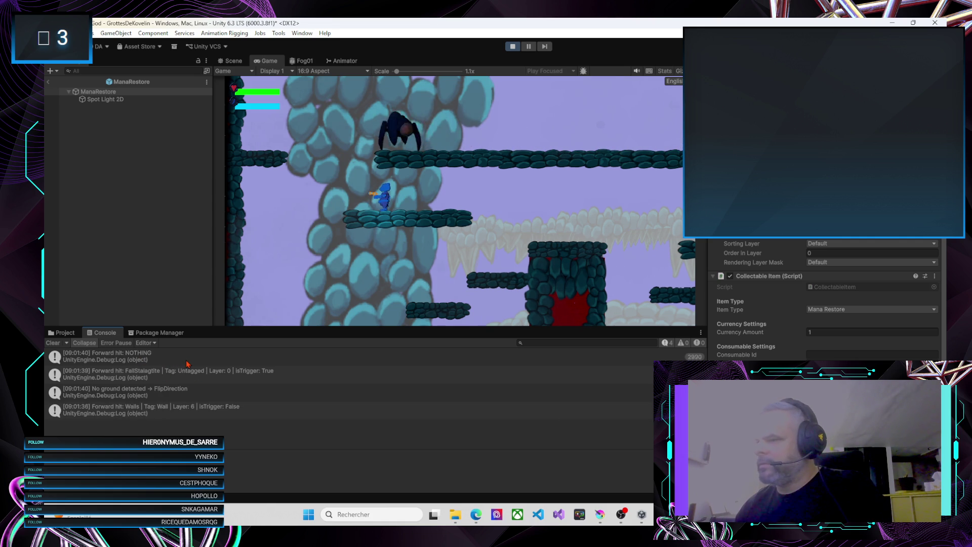
Step: Shoot the spider, clear the Console, and walk right to pick up the ManaRestore item
key(space)
key(ctrl)
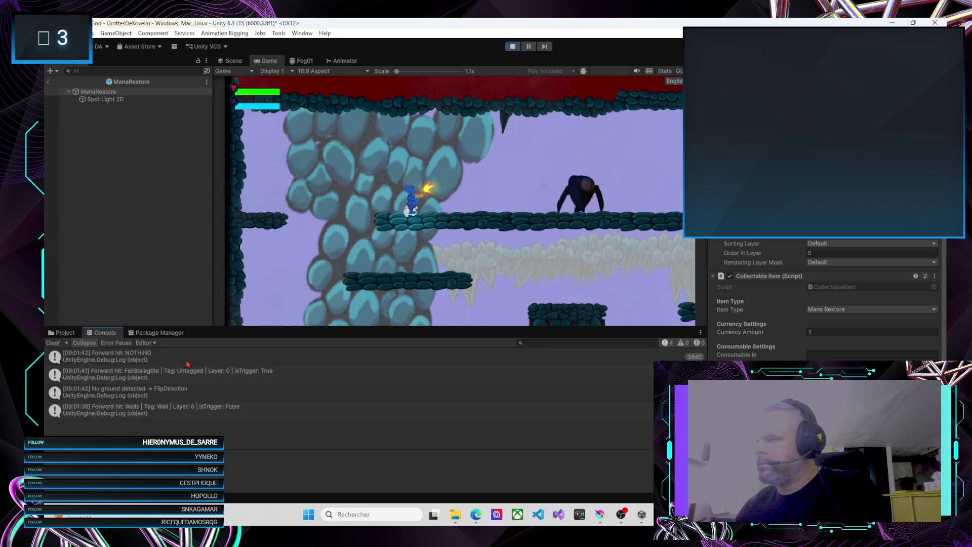
key(ctrl)
key(d)
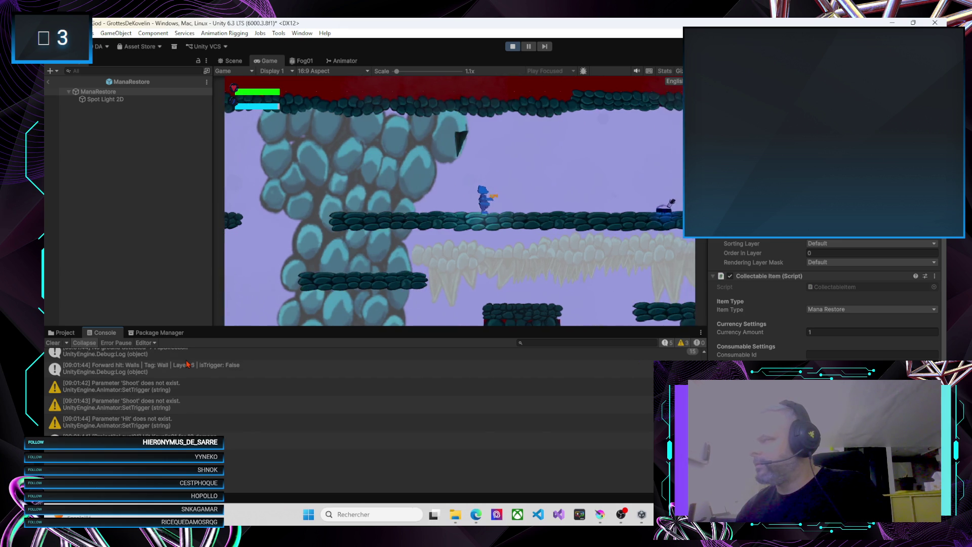
key(d)
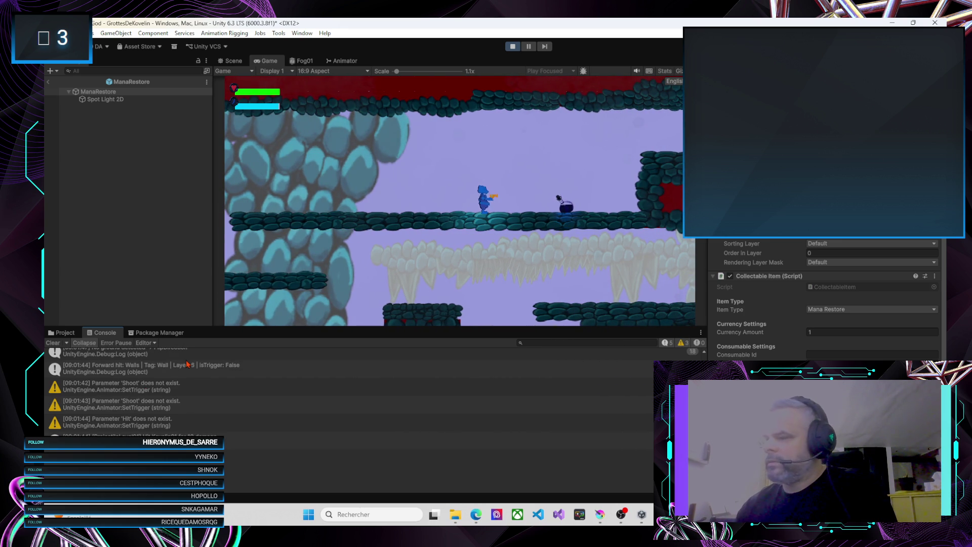
click(53, 343)
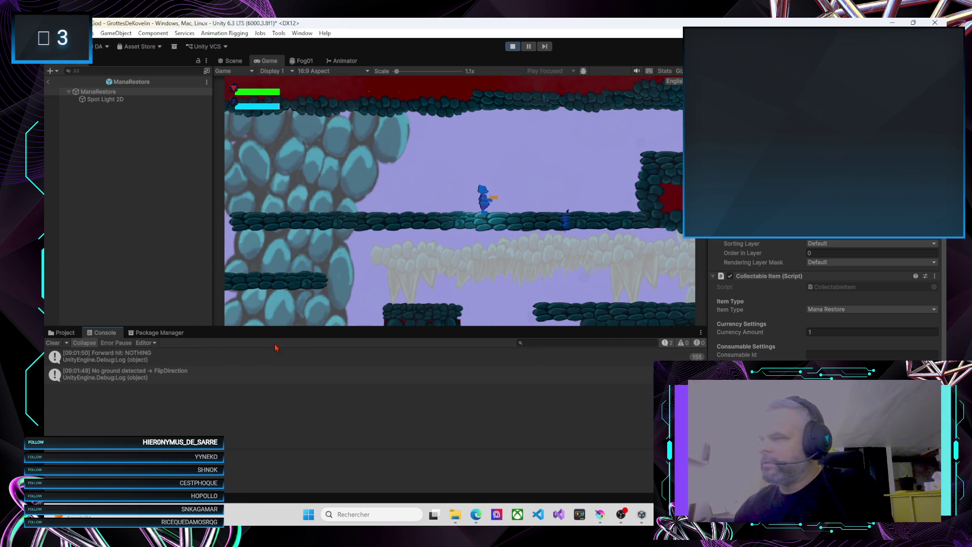
key(d)
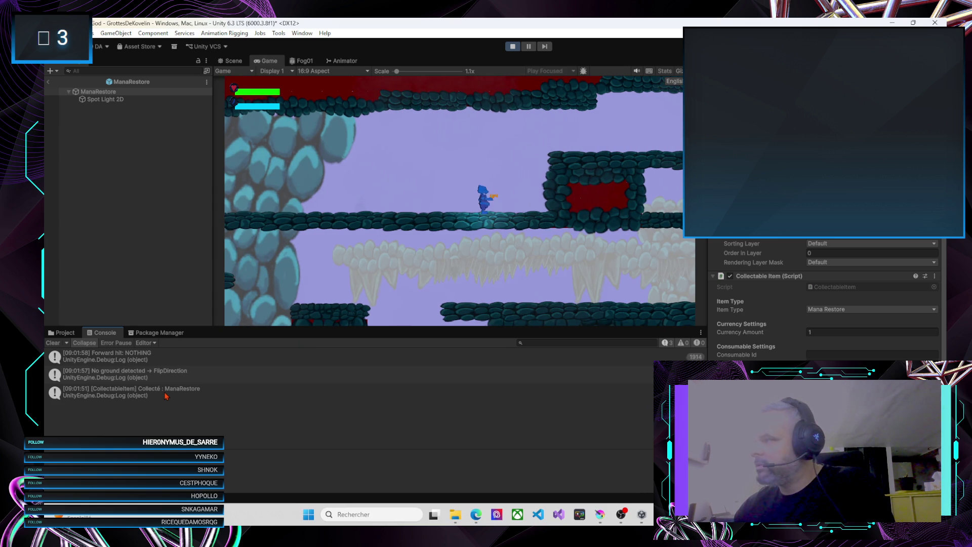
Step: Jump onto the raised stone block, cross the ledge, and drop into the lower cave area
key(Right)
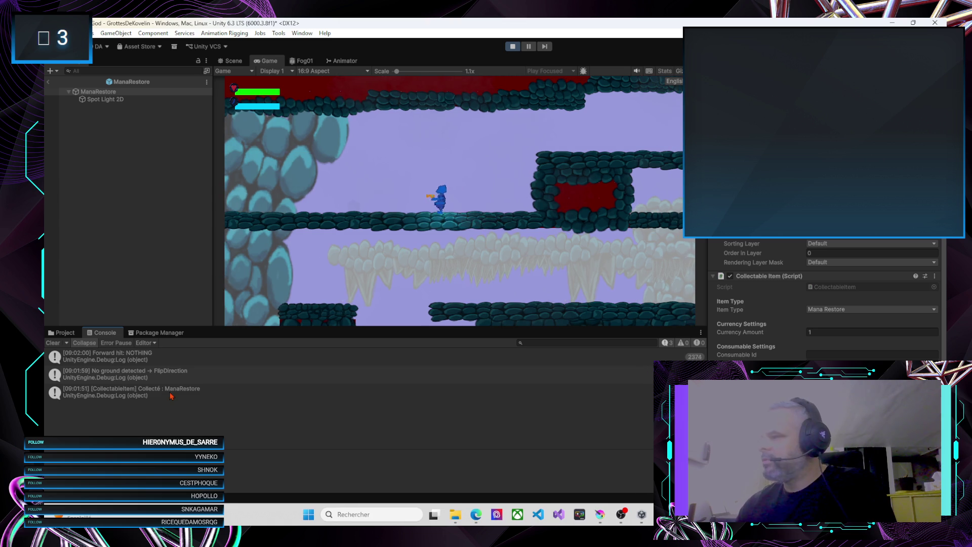
key(space)
key(Right)
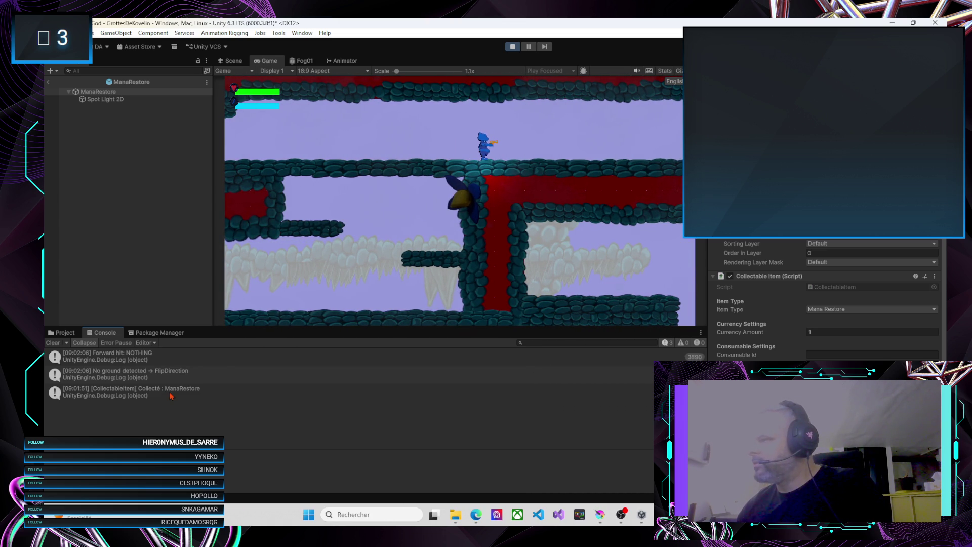
key(Right)
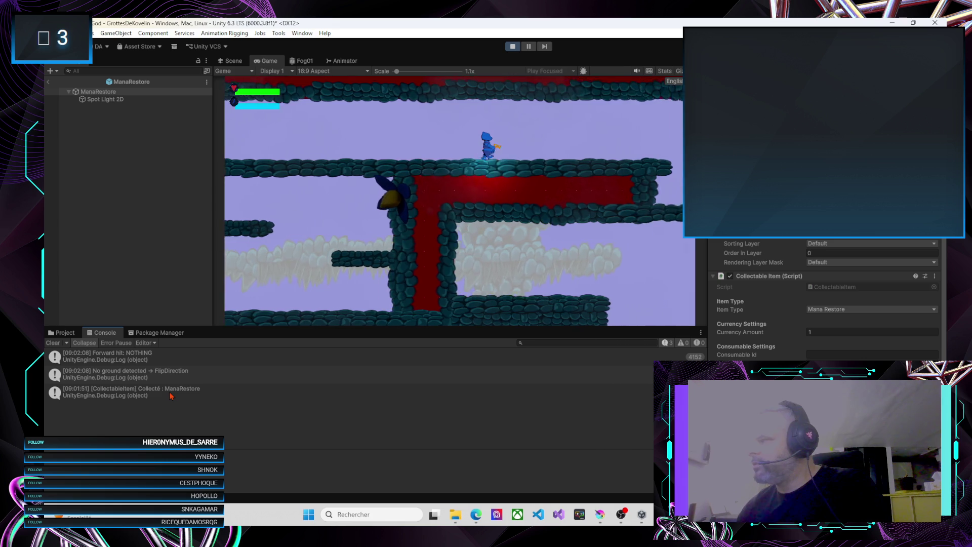
key(Right)
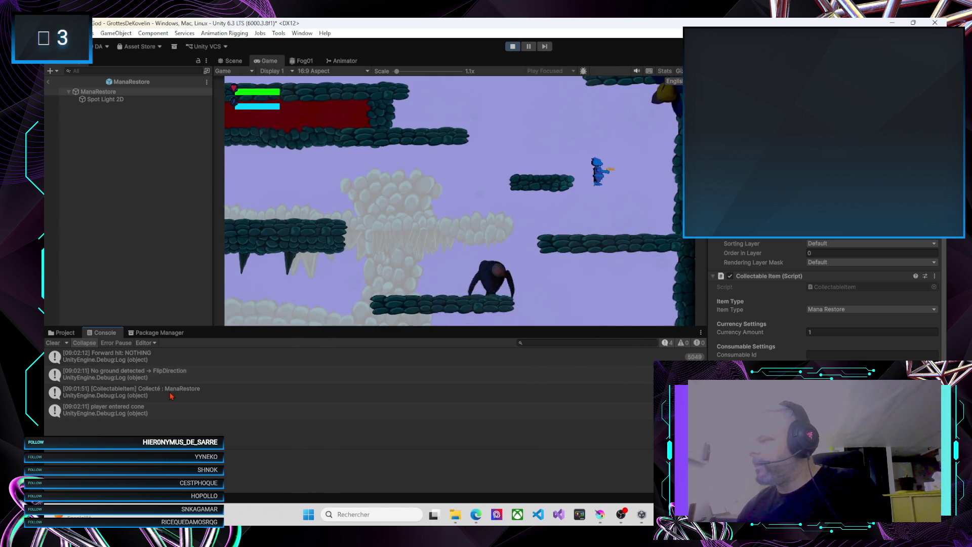
key(Left)
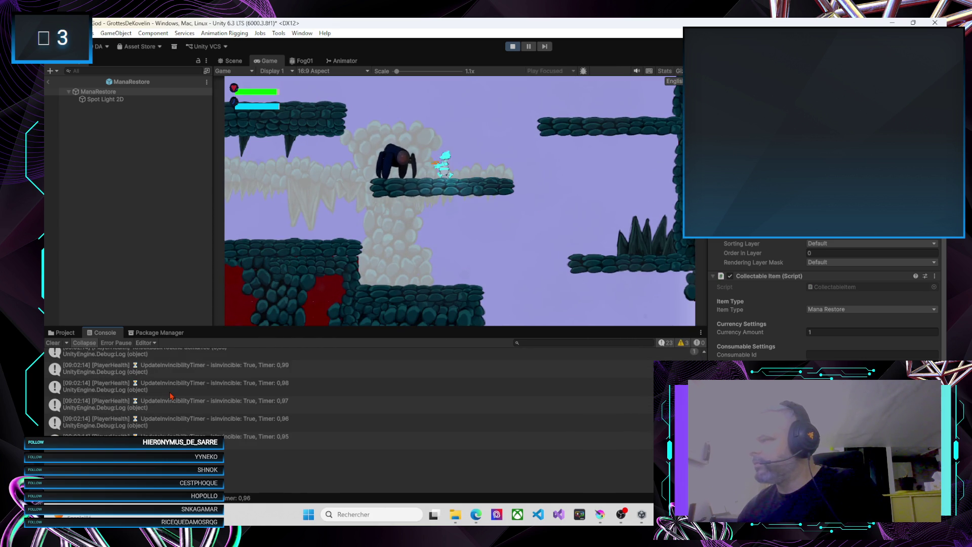
key(Right)
key(Left)
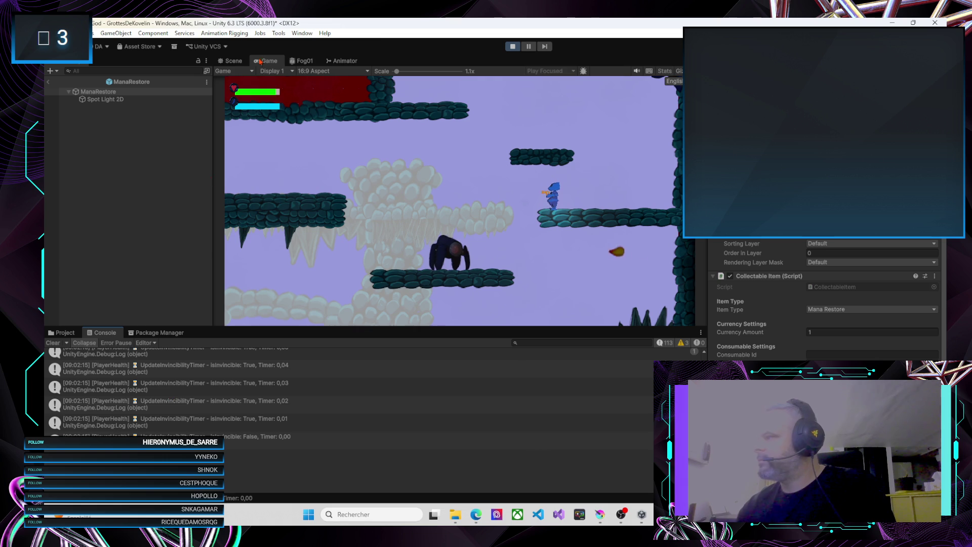
key(Left)
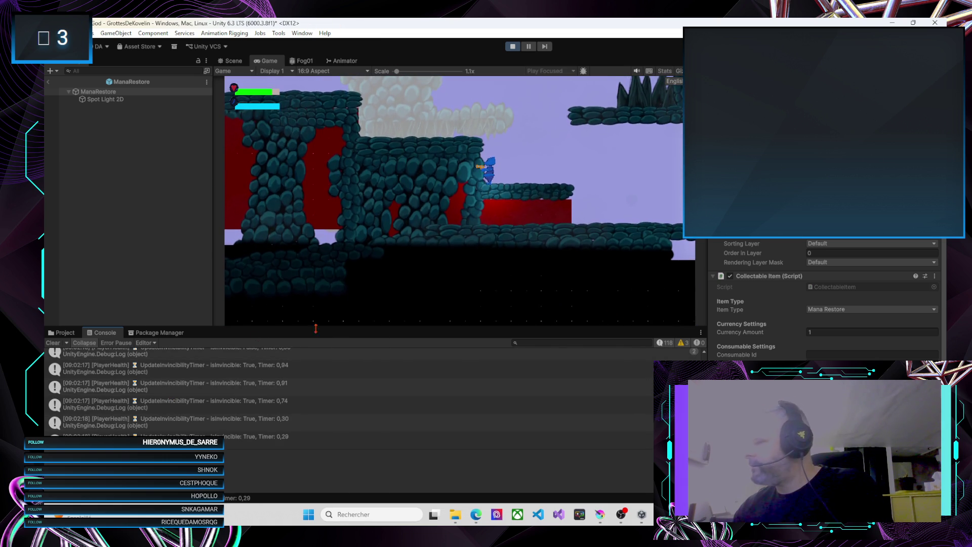
Step: Open Assets > Prefabs > Collectibles > Potions, review the ManaRestore prefab's Inspector, then deselect it
click(61, 333)
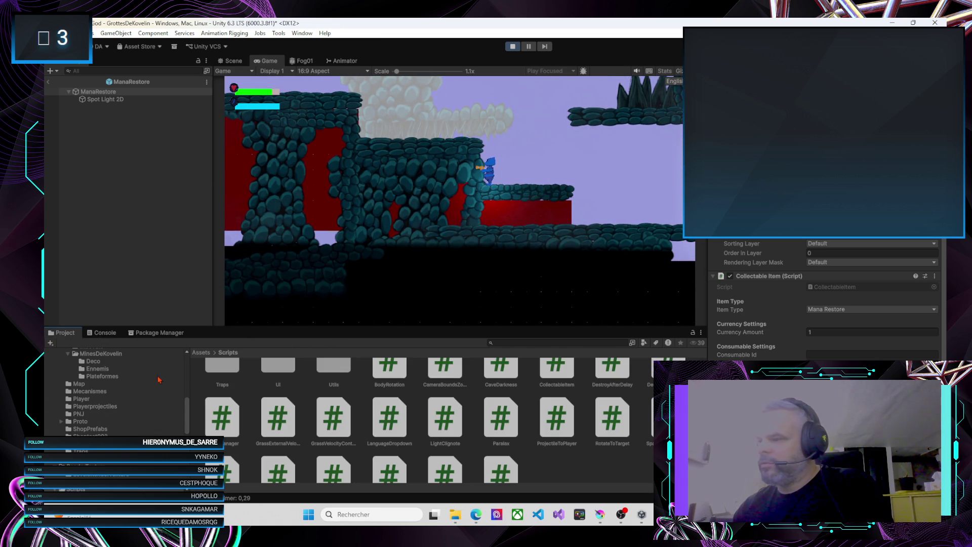
scroll(111, 399, up, 10)
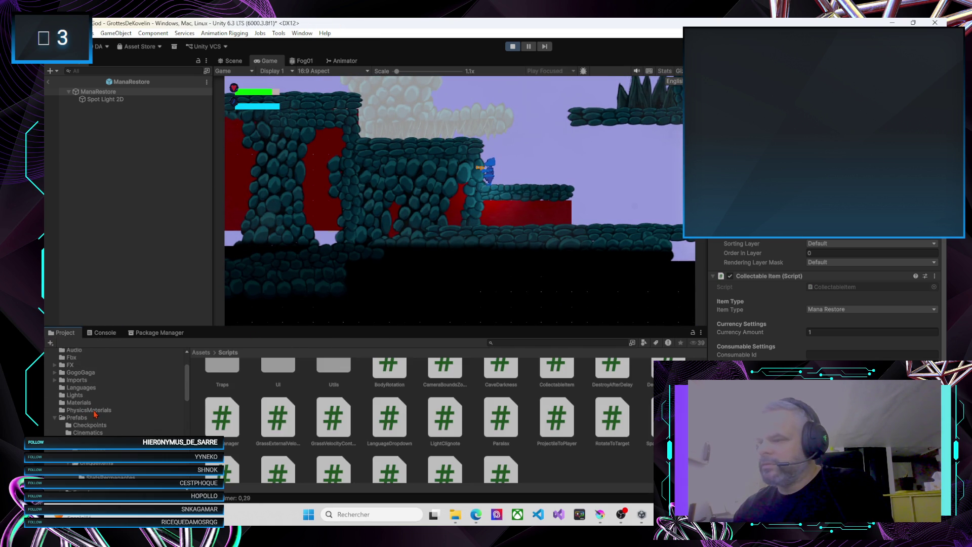
click(91, 428)
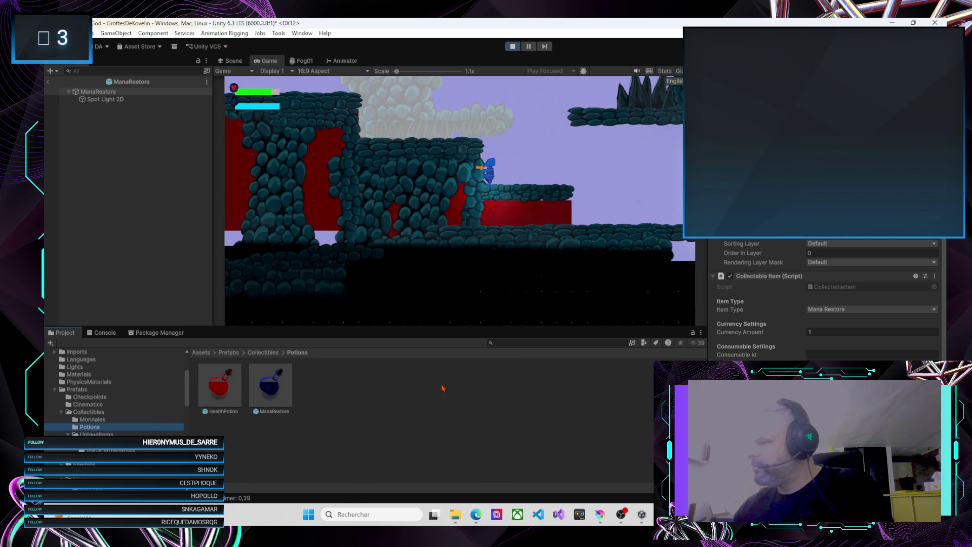
click(275, 391)
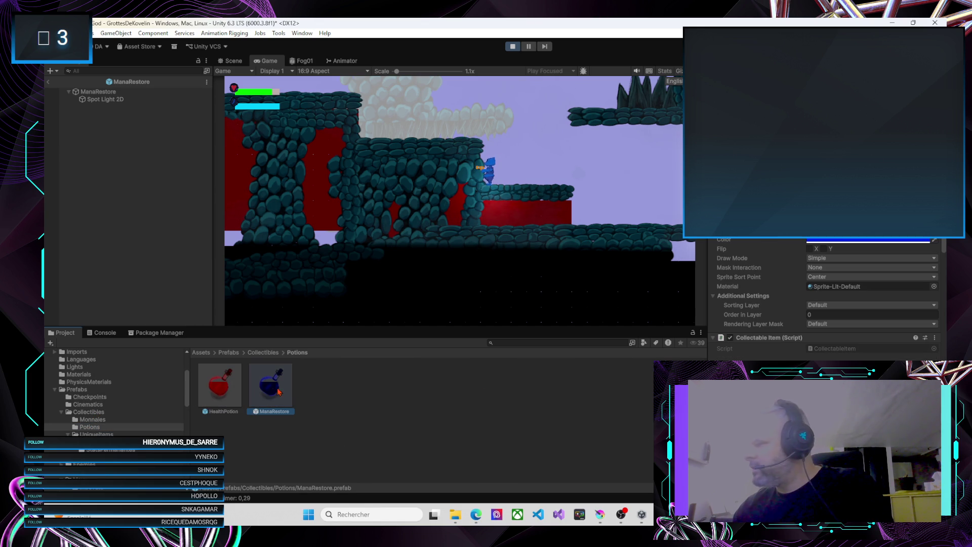
scroll(787, 355, down, 2)
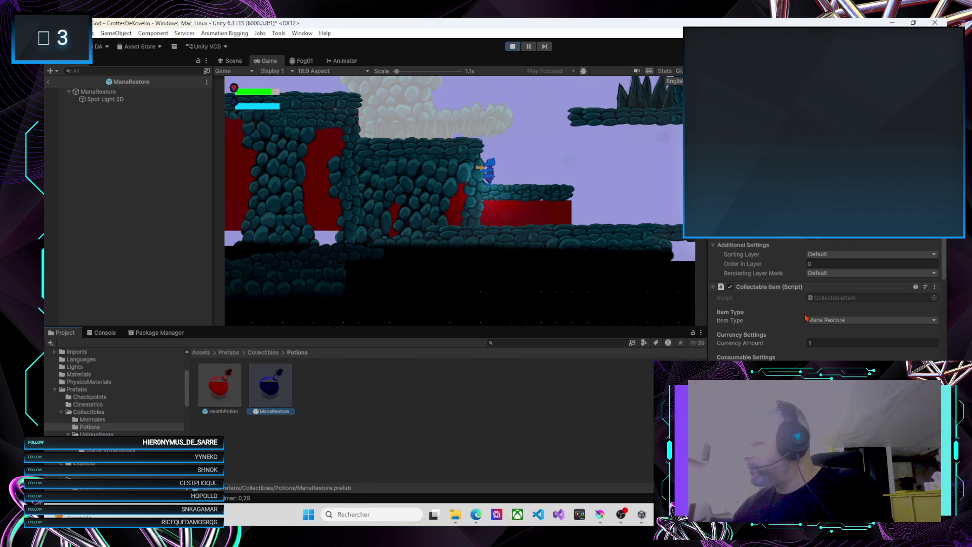
scroll(789, 340, down, 2)
scroll(789, 340, down, 5)
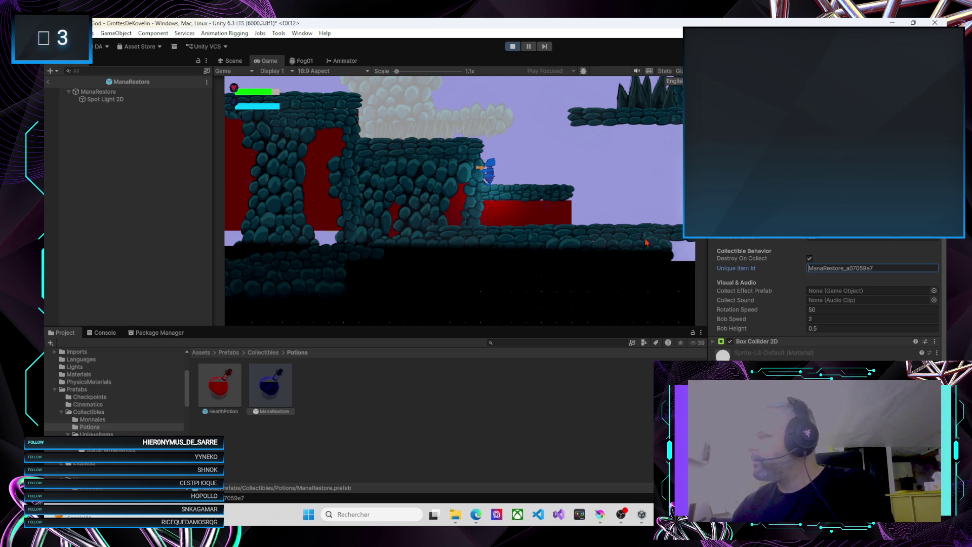
click(571, 394)
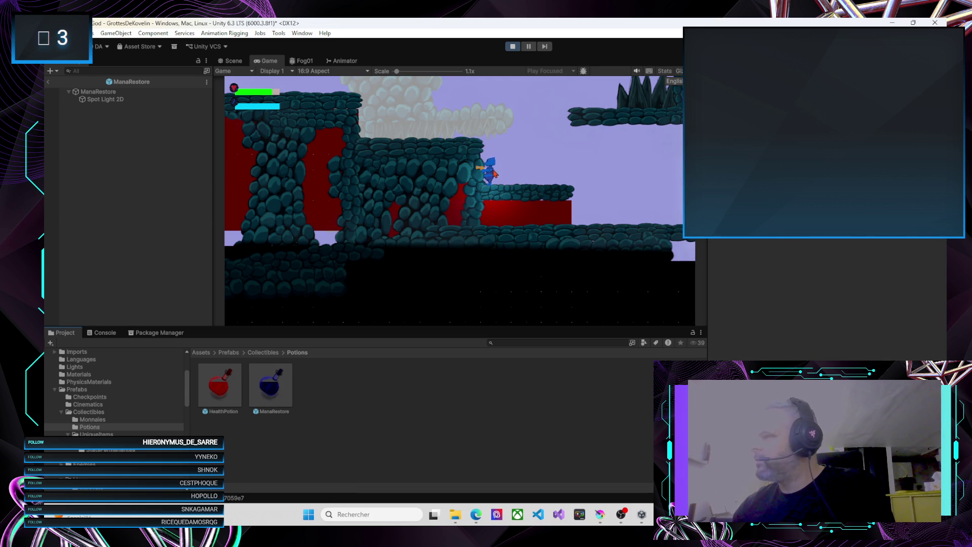
Step: Move and jump the player through the level, past the spider and onto the platform
key(Right)
key(Left)
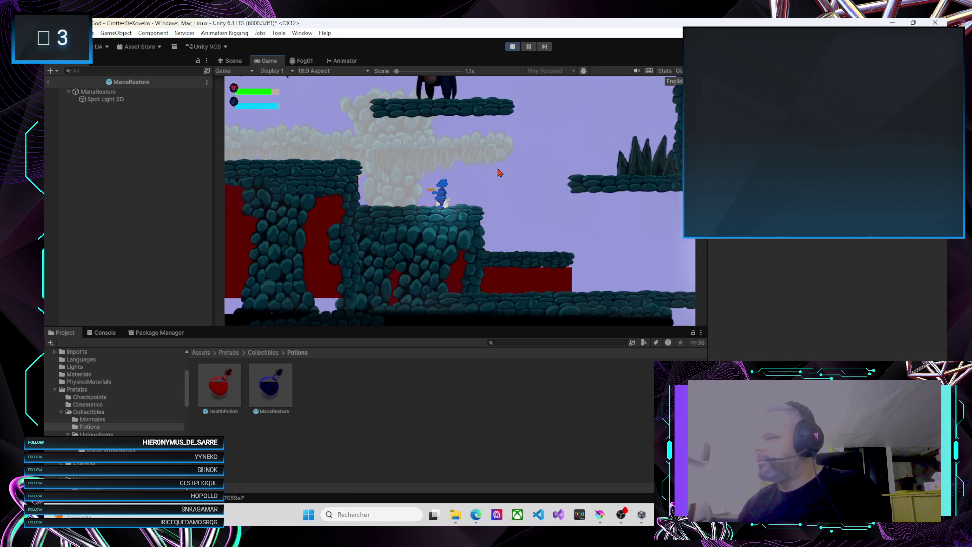
key(Right)
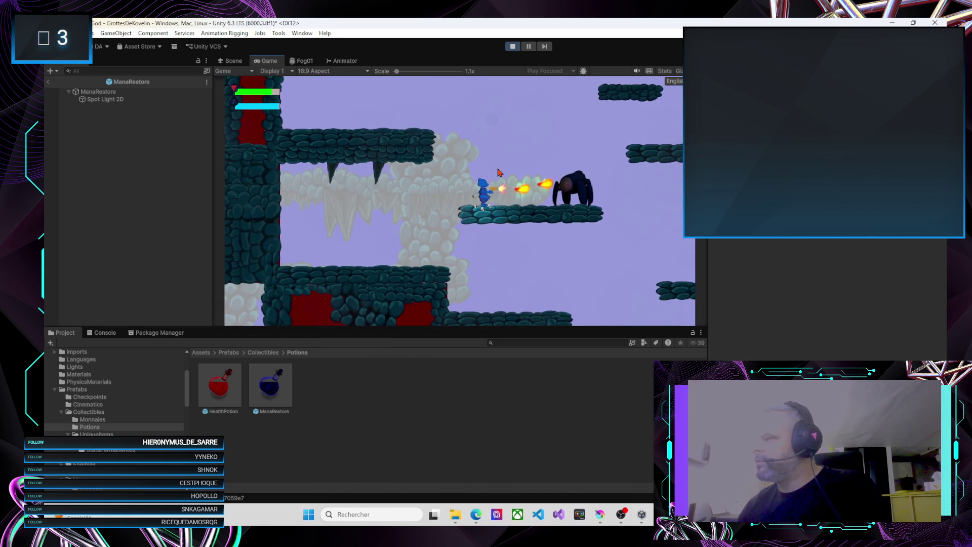
key(Right)
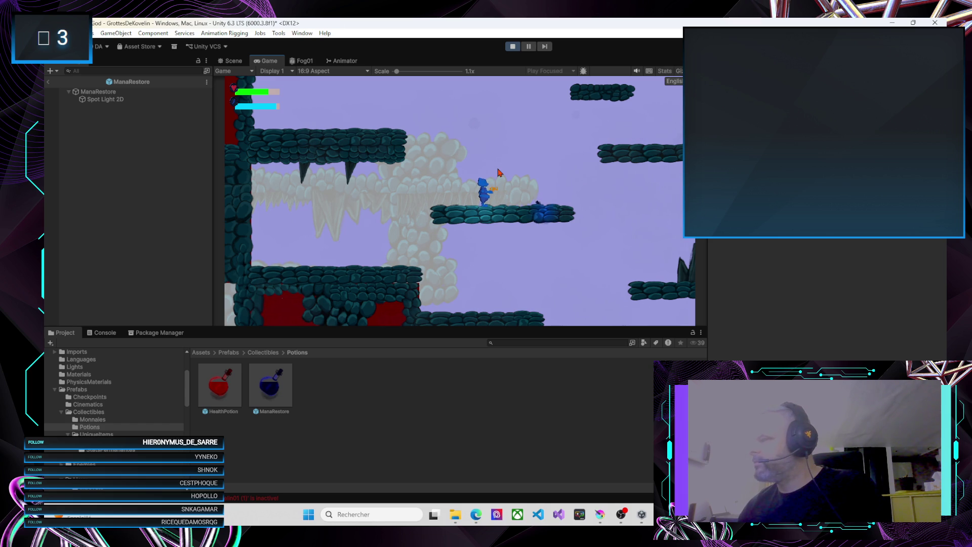
key(Left)
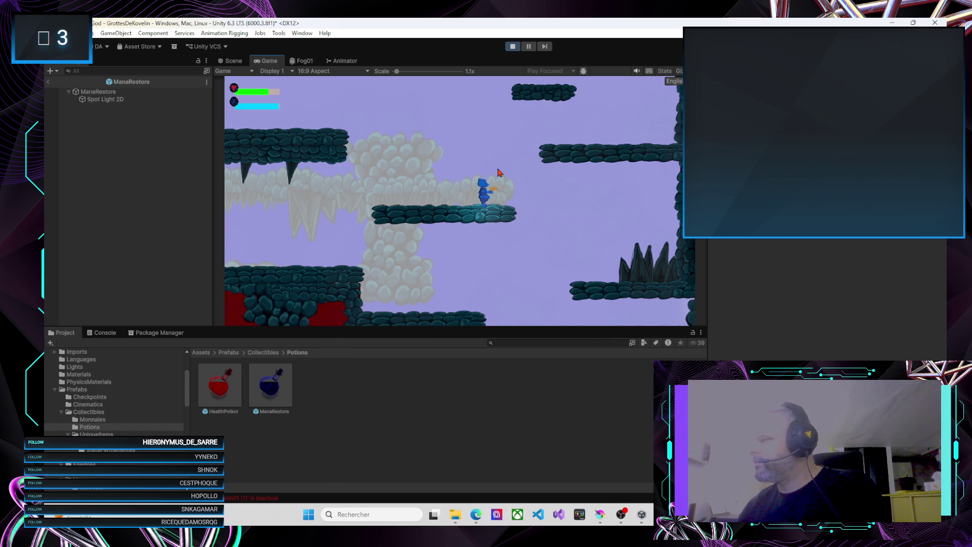
key(Left)
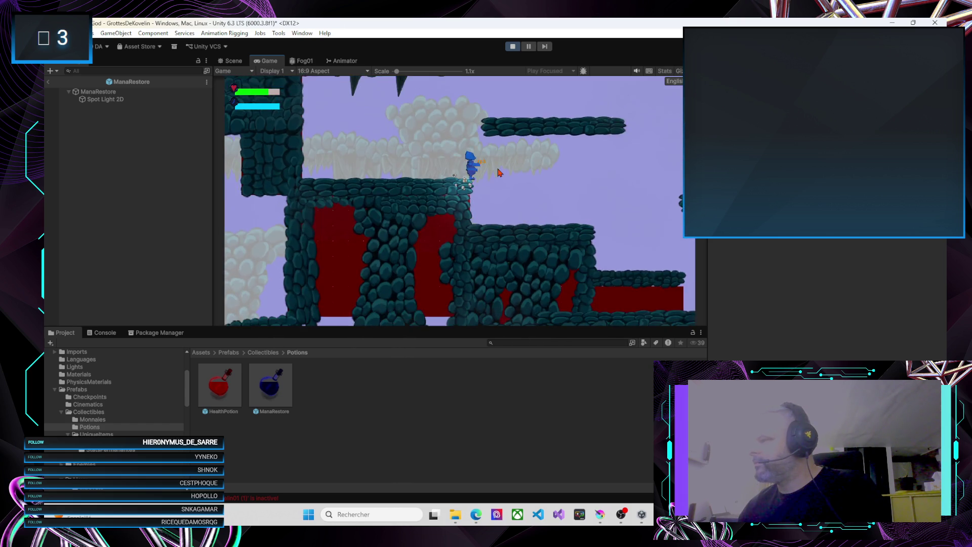
key(Right)
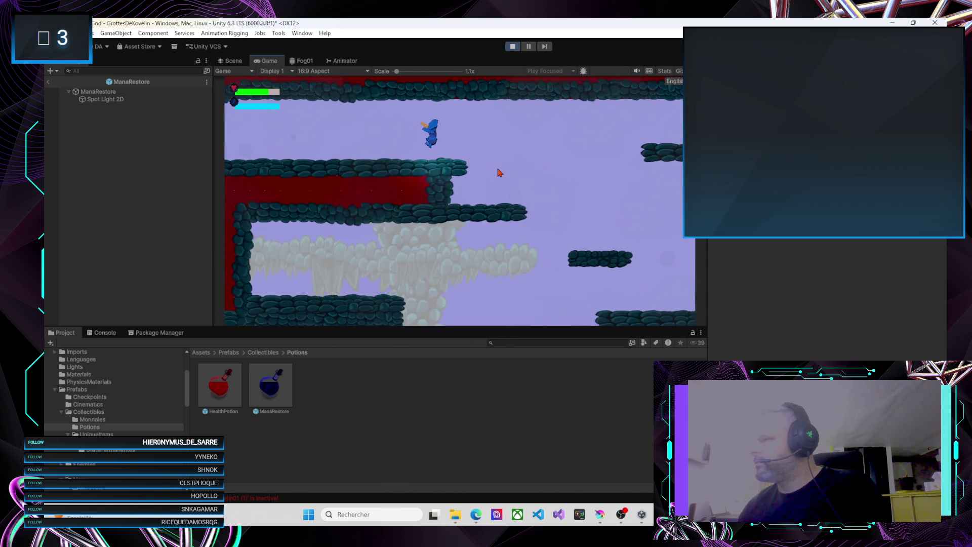
Step: Drop to the lower platform, face the spider and fire fireballs until it is destroyed
key(Right)
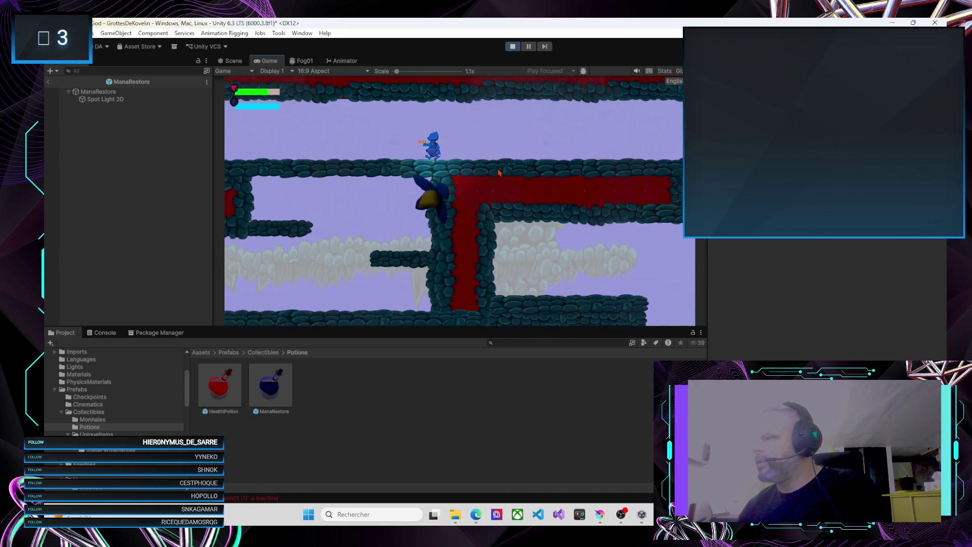
key(Right)
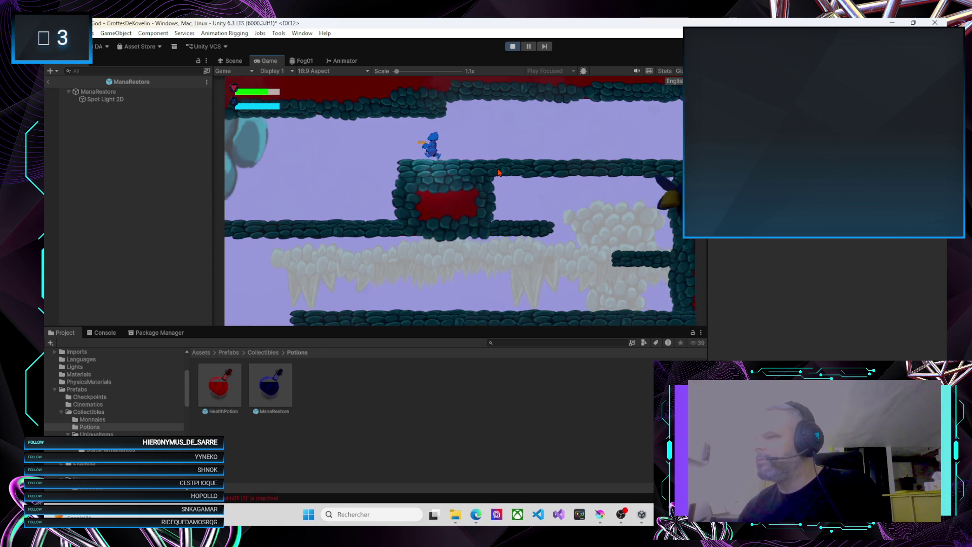
key(Left)
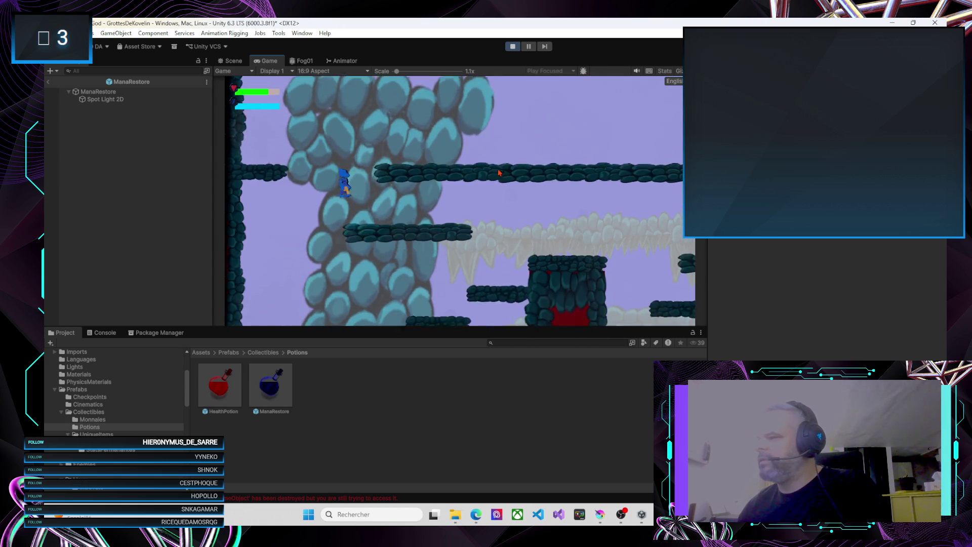
key(Right)
key(Left)
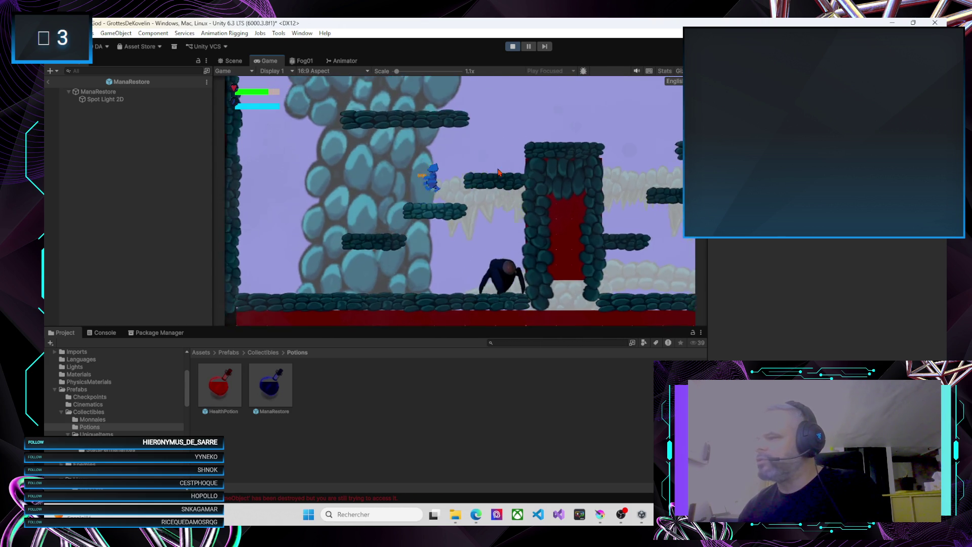
key(Right)
click(499, 173)
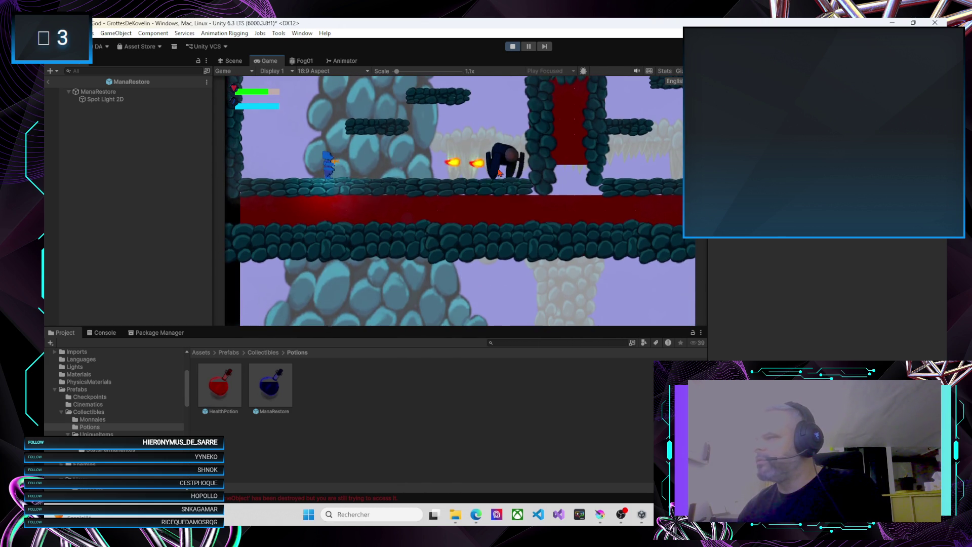
click(499, 173)
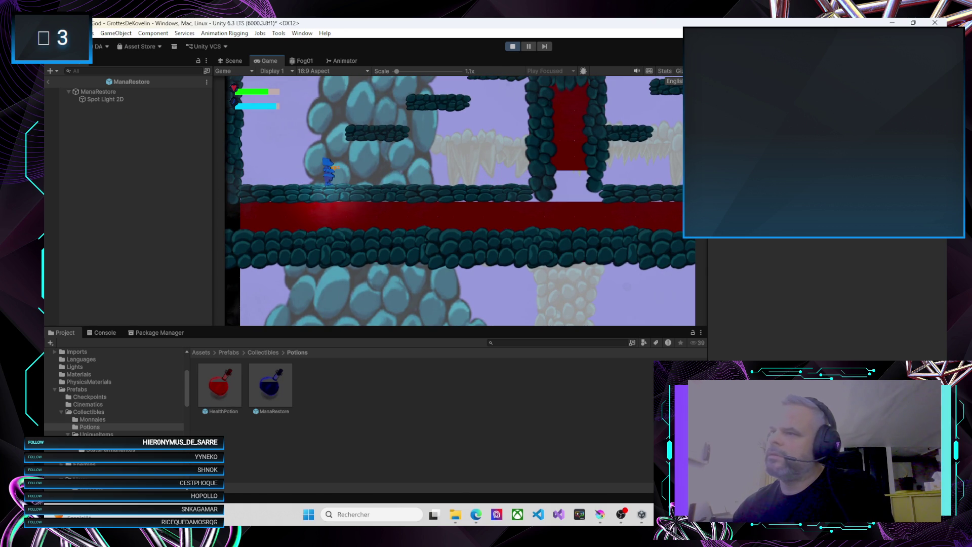
Step: Back in the GrottesDeKovelin scene, view ManaRestore(Clone)'s item fields: Mana Restore, currency 1, quantity 1
click(47, 83)
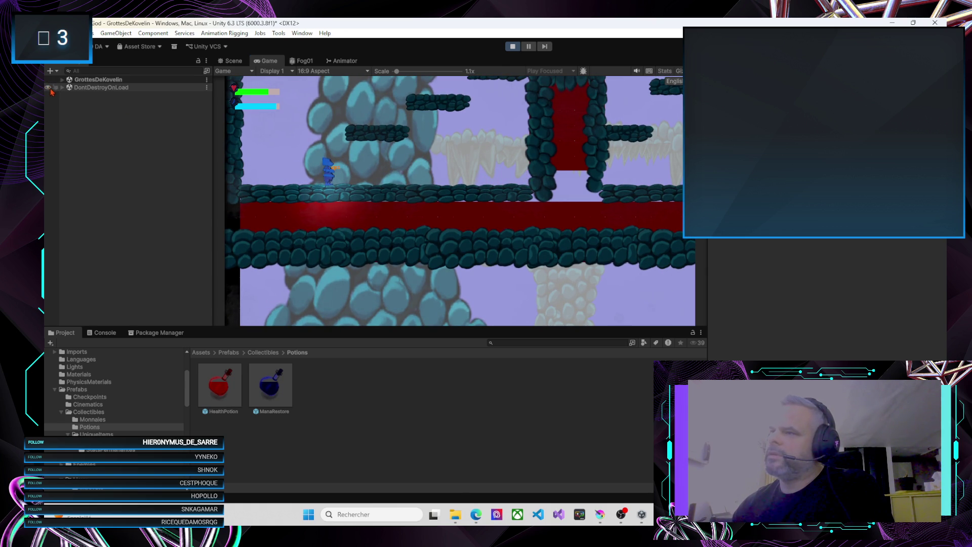
click(62, 81)
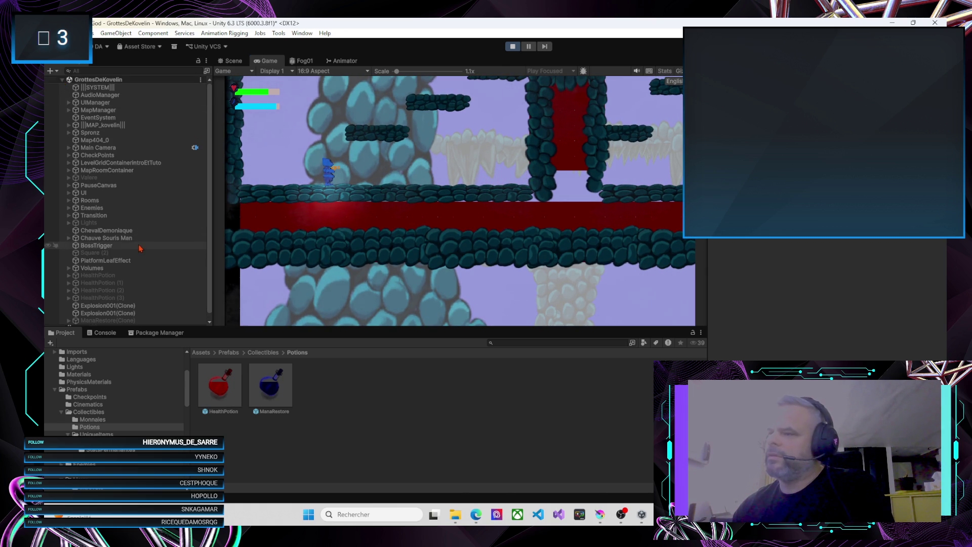
scroll(135, 256, down, 2)
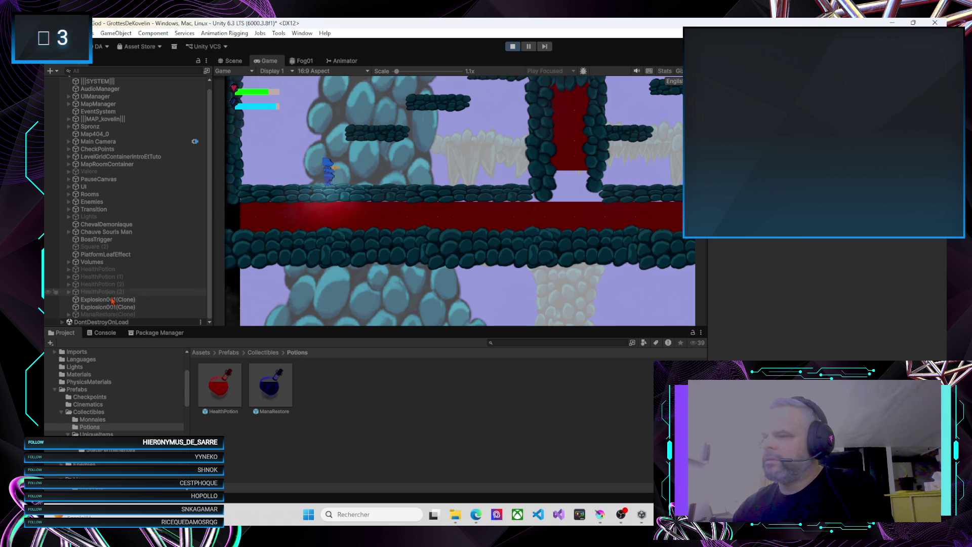
click(111, 314)
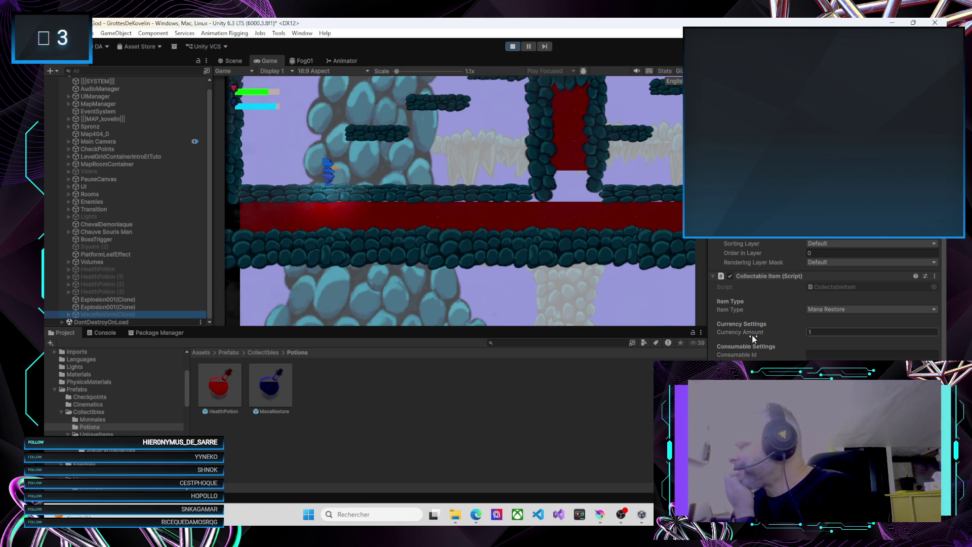
scroll(757, 337, down, 1)
scroll(760, 349, down, 2)
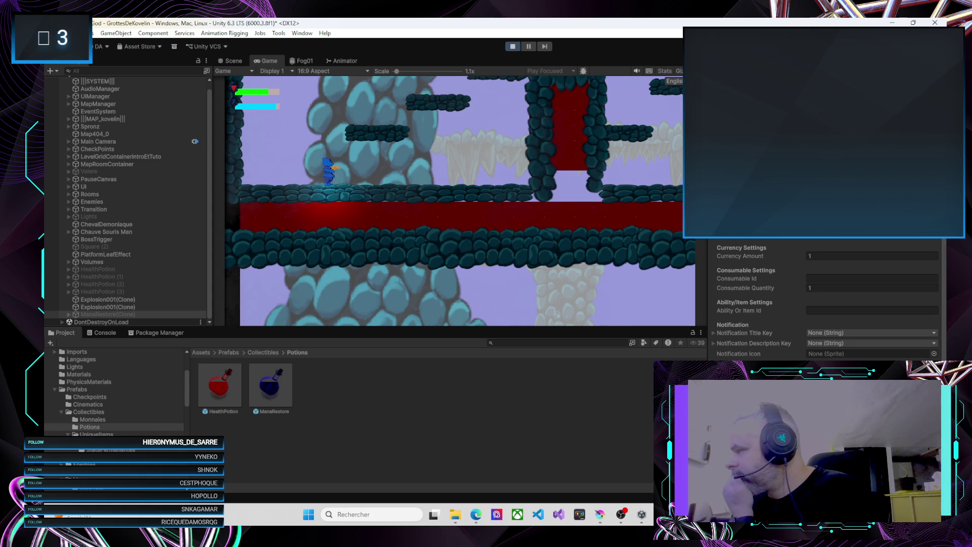
Step: Stop play mode, review the HealthPotion prefab's settings, then start play mode again
click(513, 46)
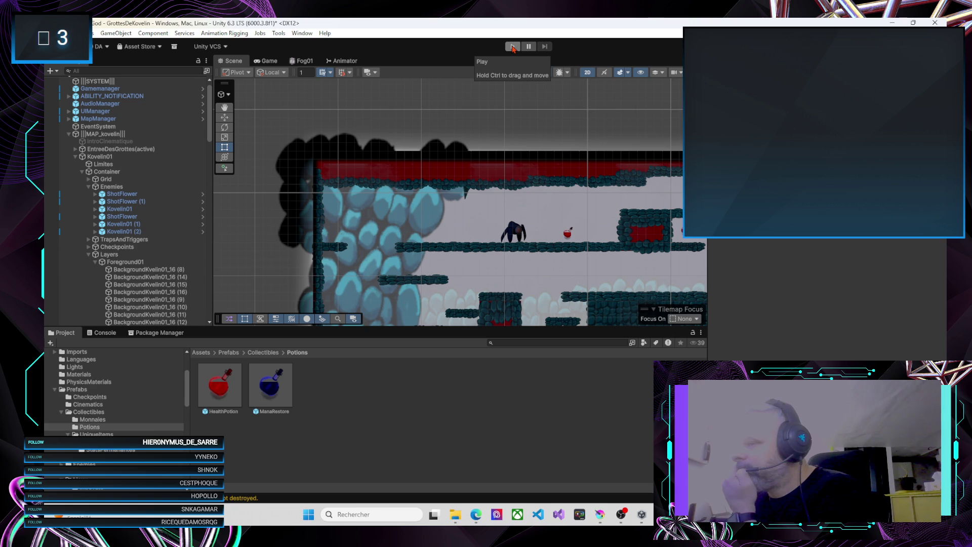
click(229, 394)
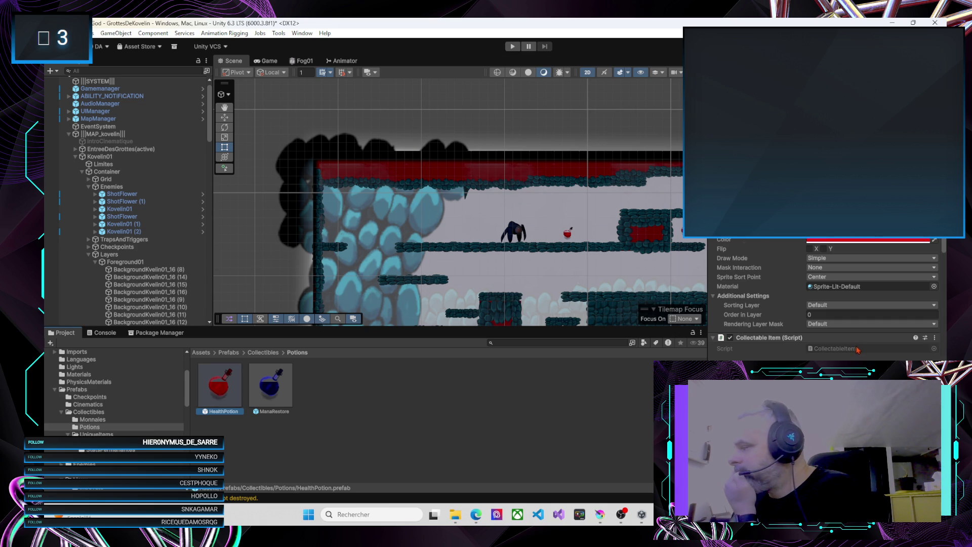
scroll(858, 349, down, 5)
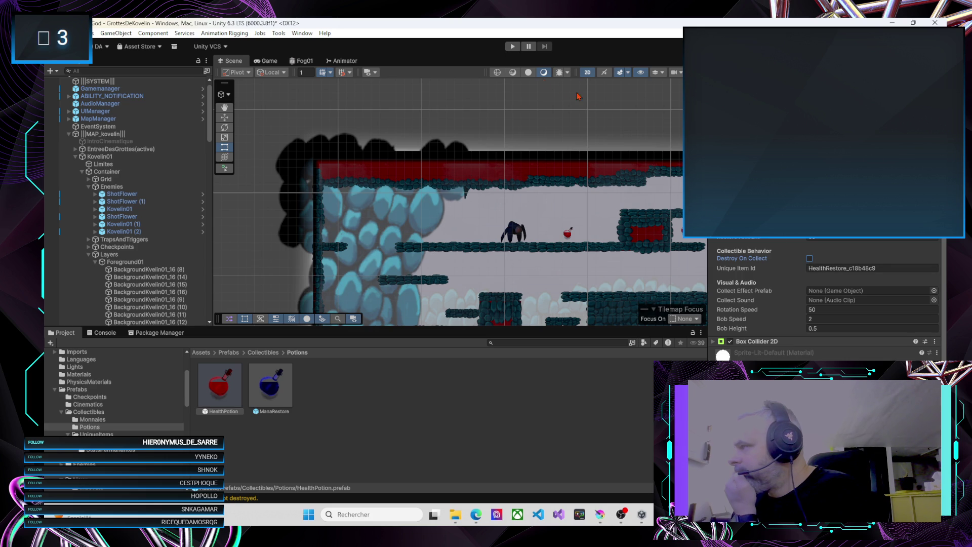
click(512, 47)
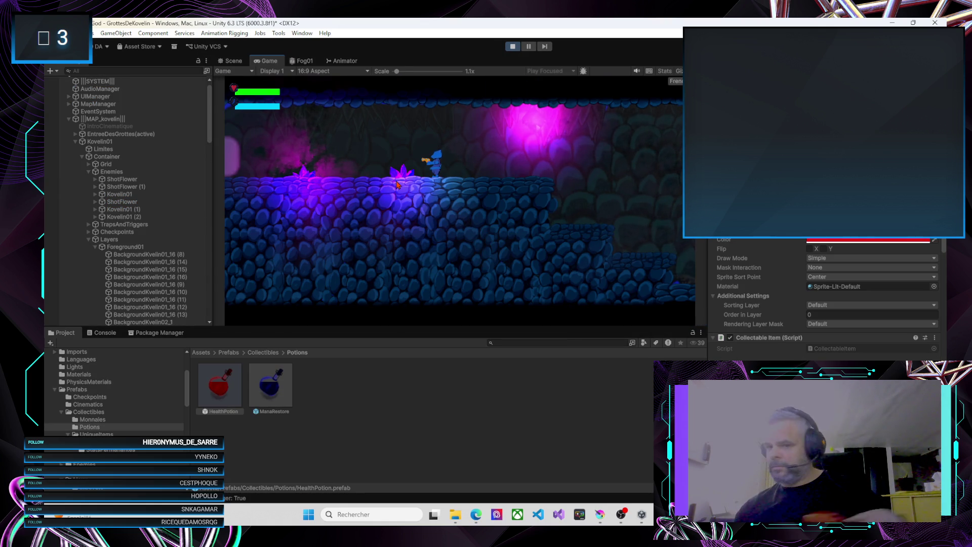
Step: Run and jump the player right, then select HealthPotion to check its collectable settings
key(d)
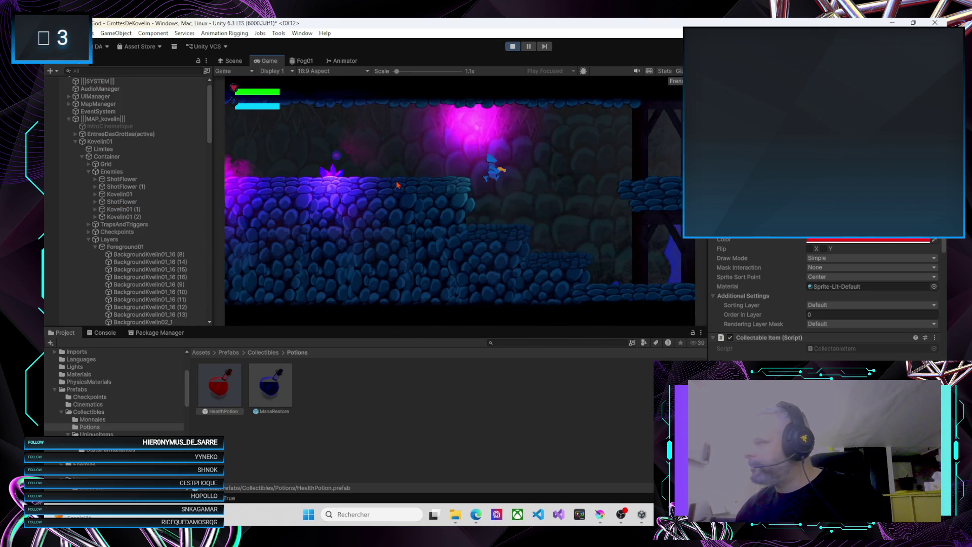
key(space)
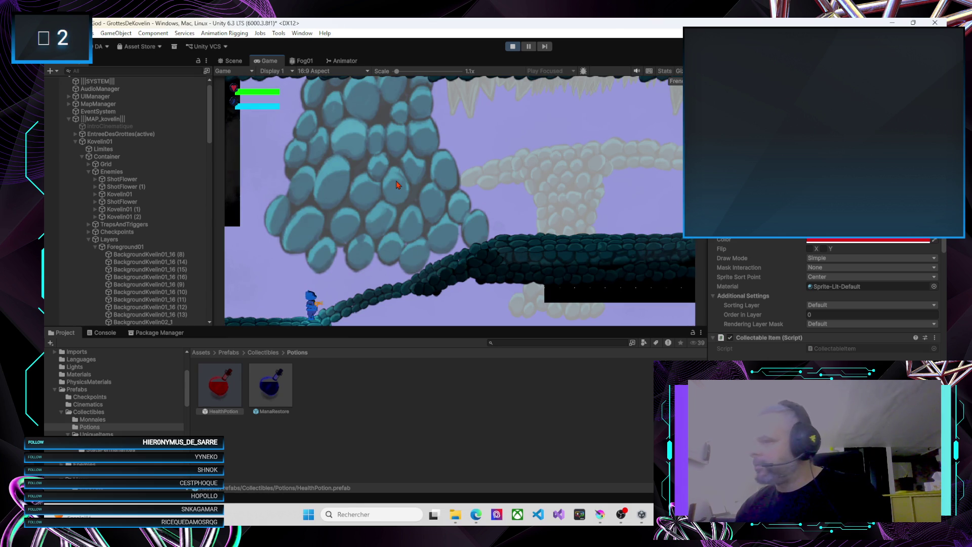
scroll(133, 300, down, 15)
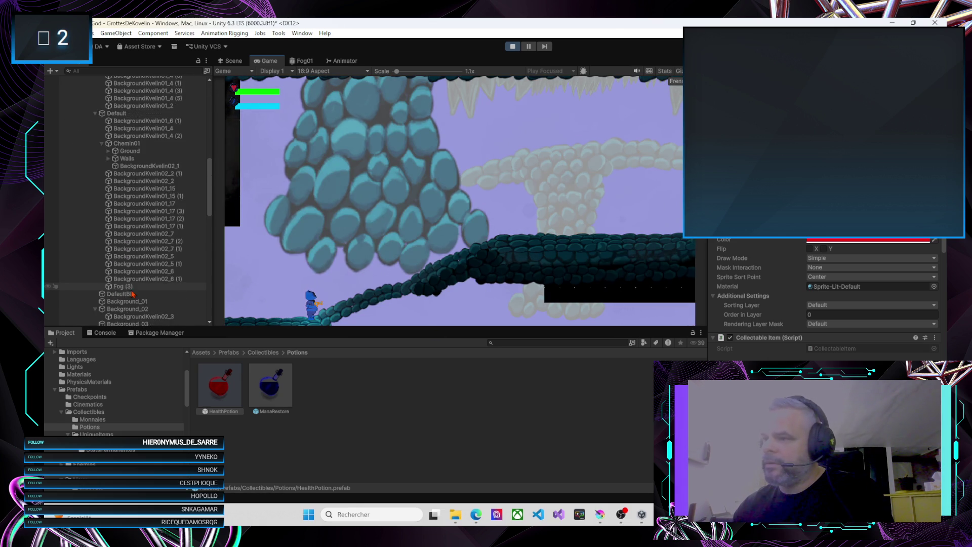
scroll(132, 301, down, 10)
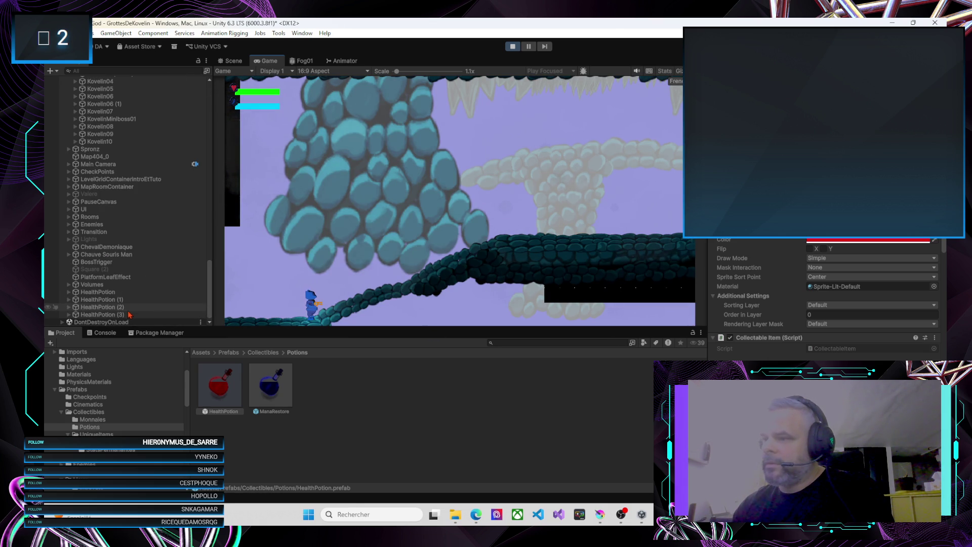
click(101, 296)
Step: Run the player up the slope to the red-walled section, then select the ManaRestore prefab
click(343, 270)
key(d)
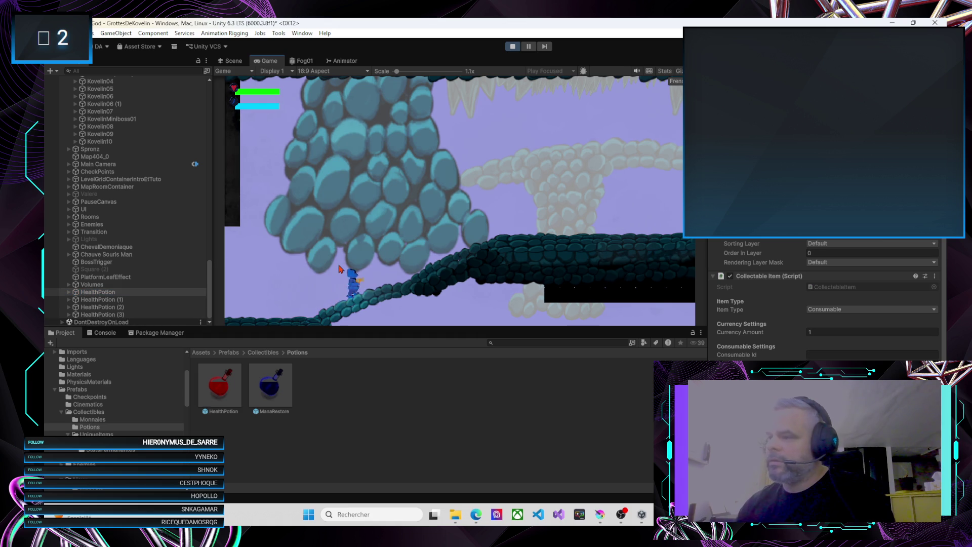
key(d)
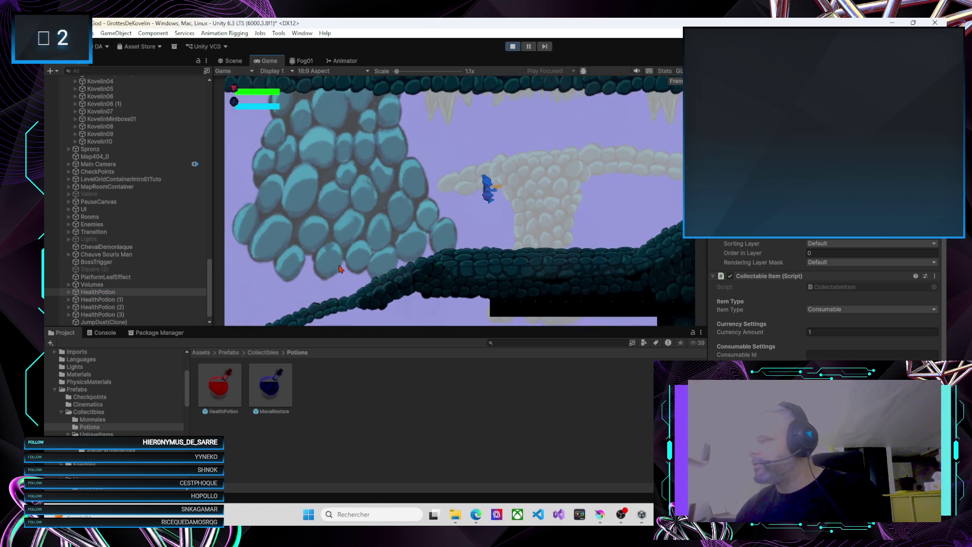
key(d)
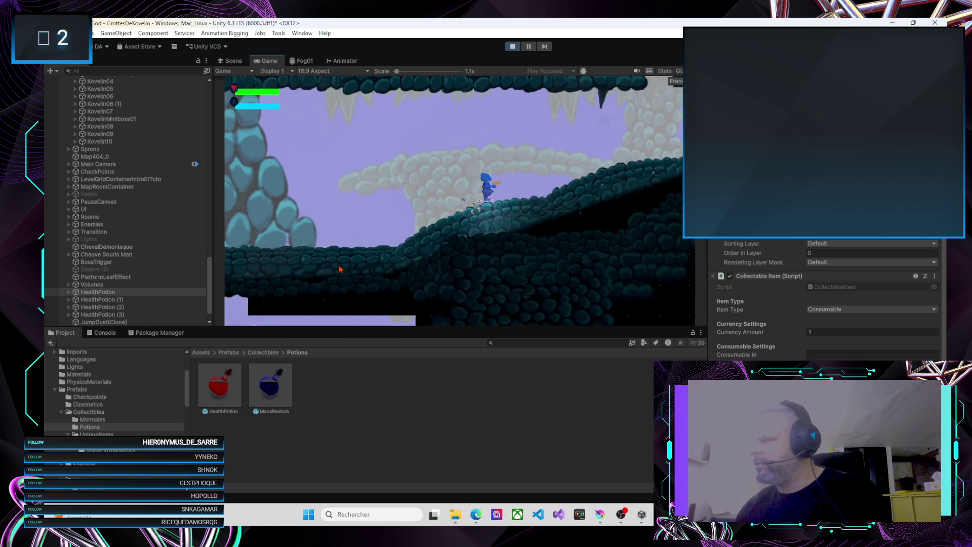
key(d)
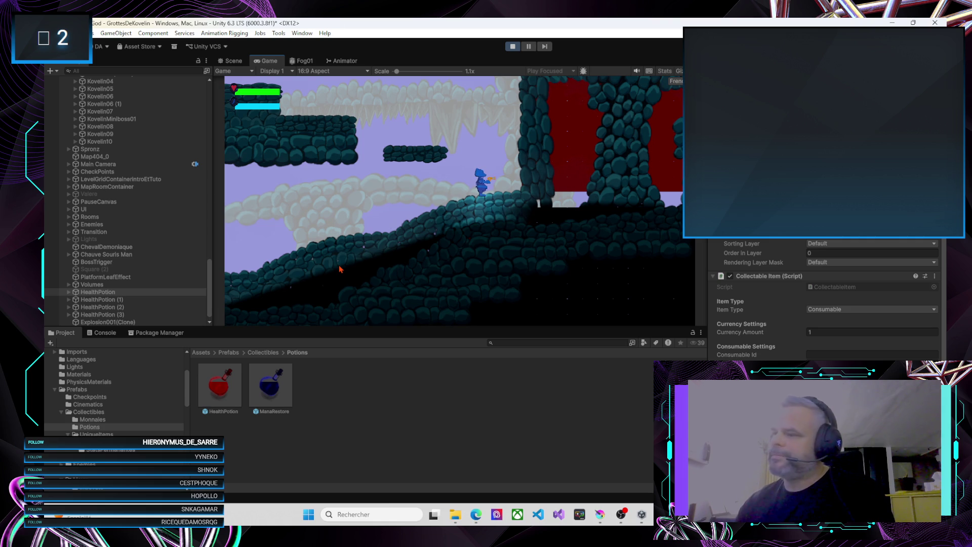
click(265, 405)
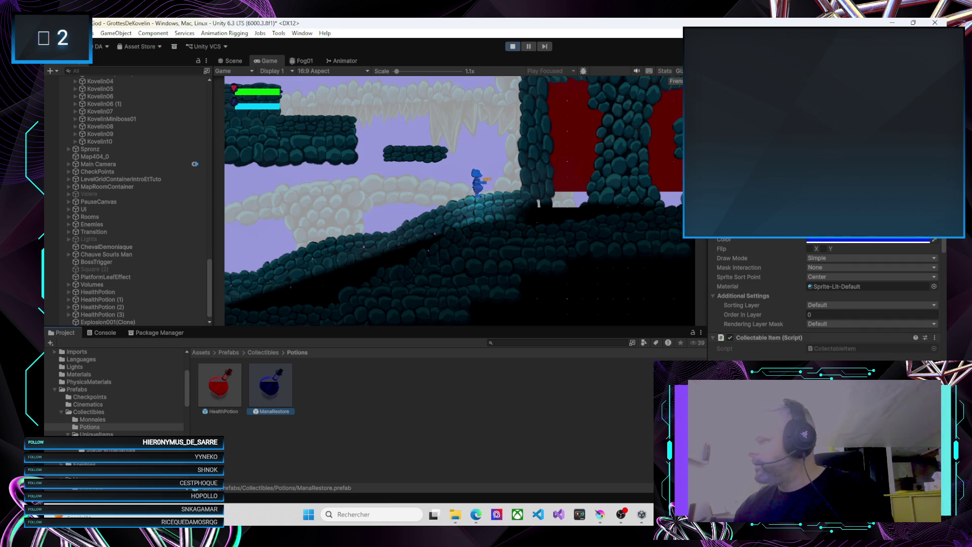
Step: Jump and run the player left through the level down toward the lava floor
scroll(831, 299, down, 3)
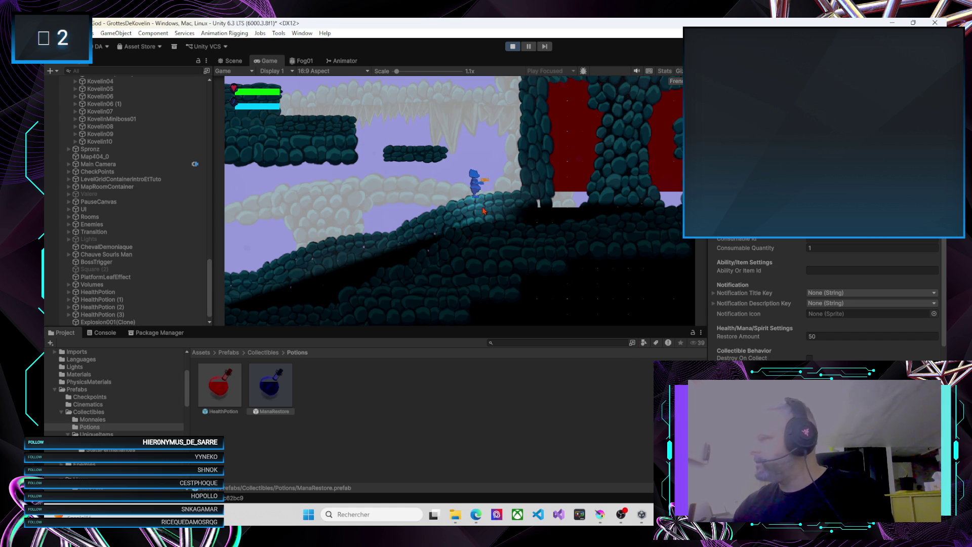
key(Right)
key(space)
key(Left)
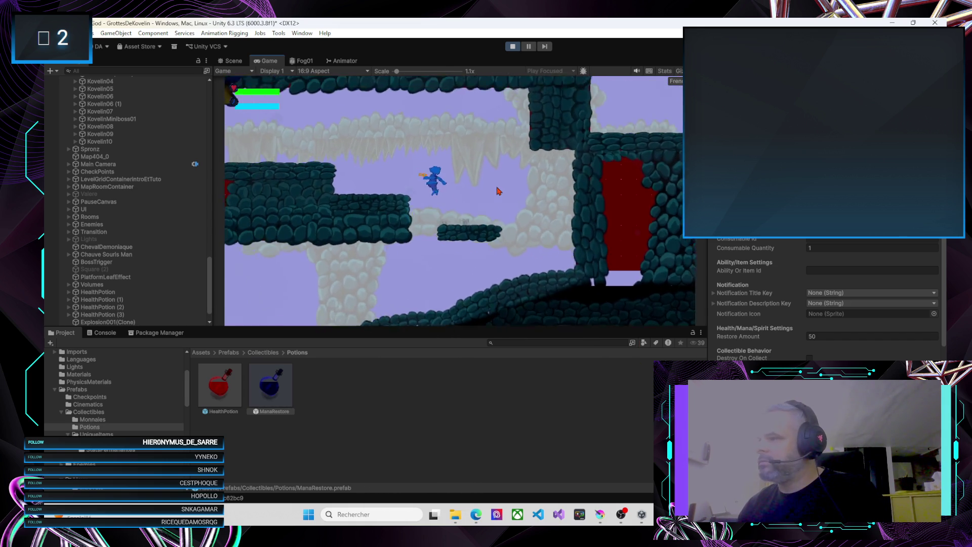
key(Left)
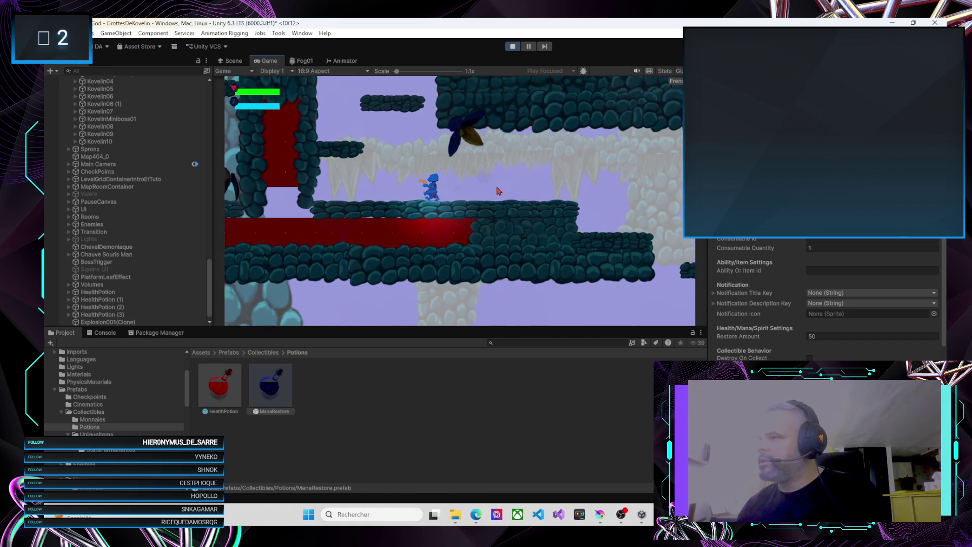
key(Left)
key(space)
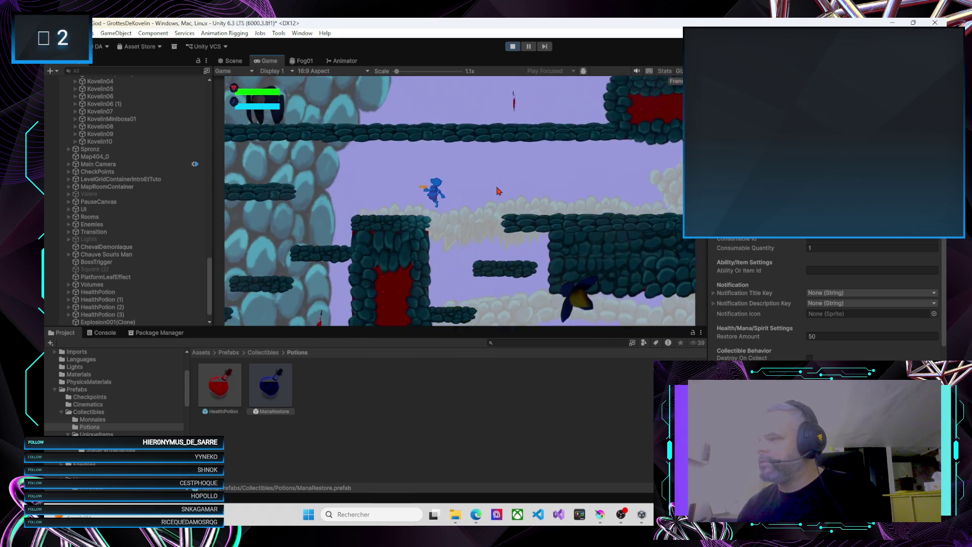
key(Left)
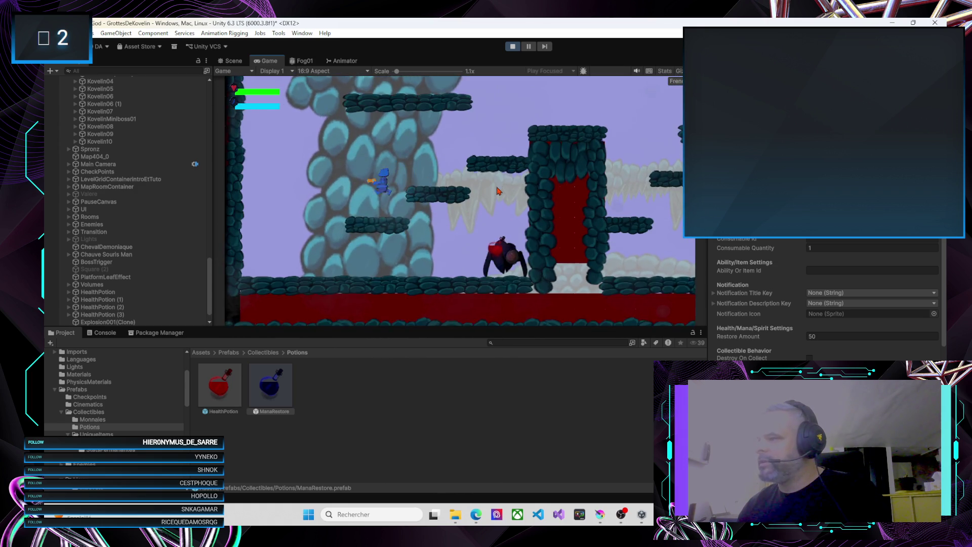
key(Left)
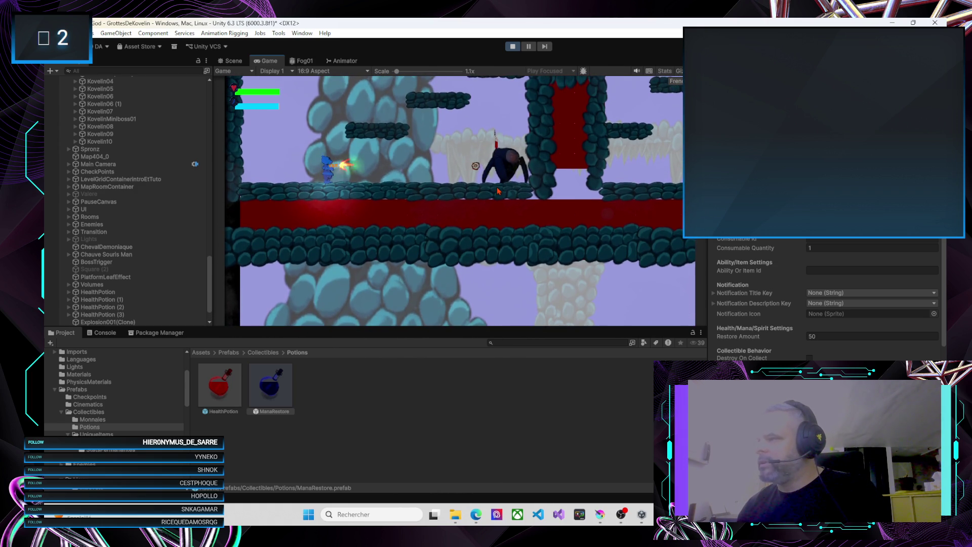
Step: Shoot the spider until it drops a health potion, then move over to the potion
key(x)
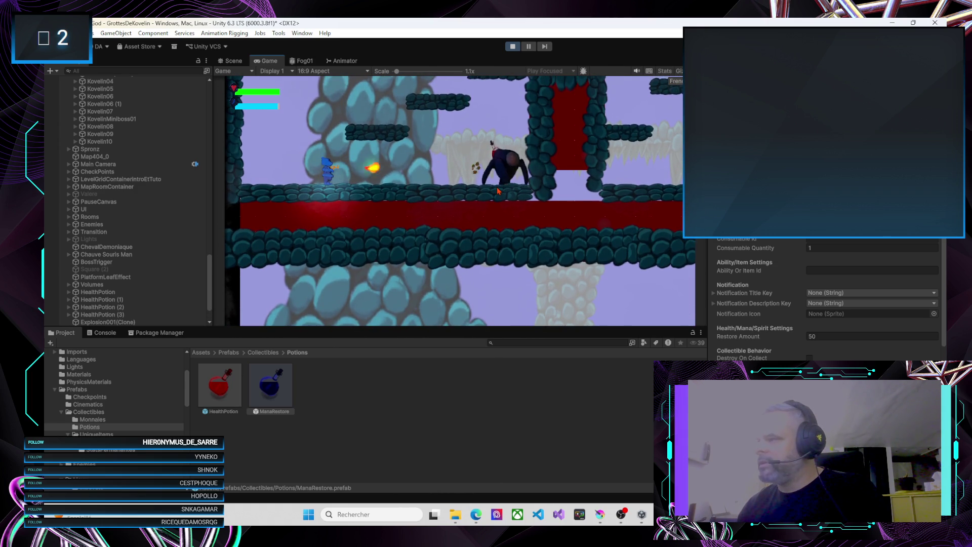
key(x)
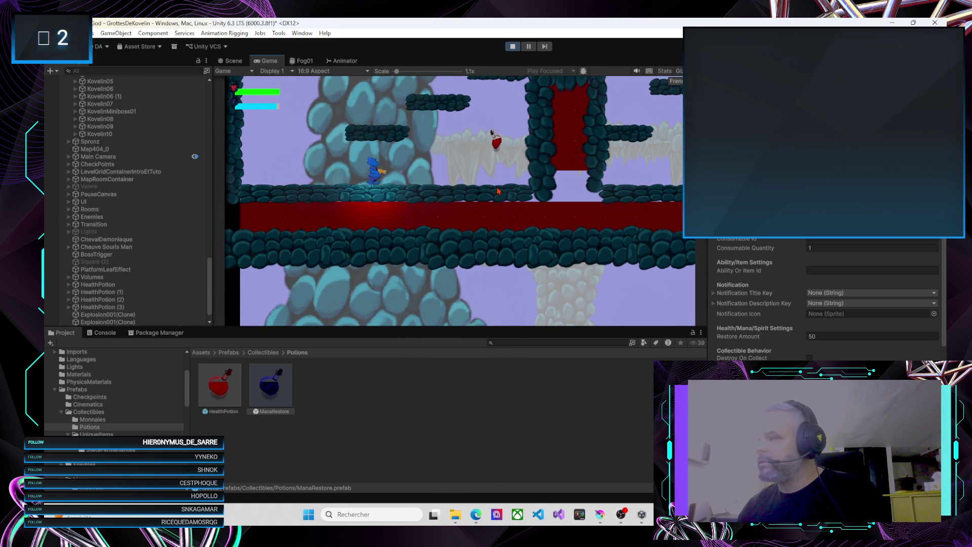
key(Right)
key(Left)
key(Left)
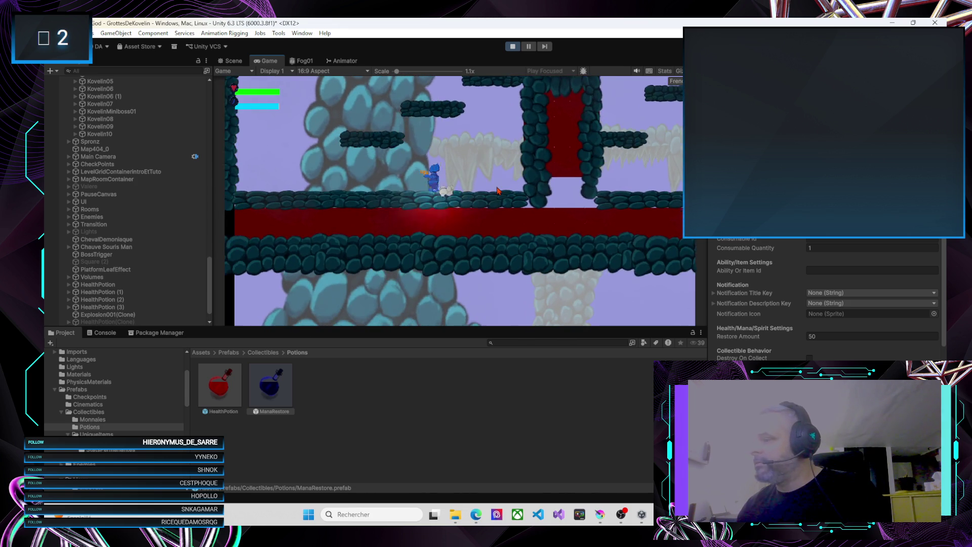
Step: Step through the HealthPotion objects to view HealthPotion (3)'s unique item id
scroll(115, 285, down, 1)
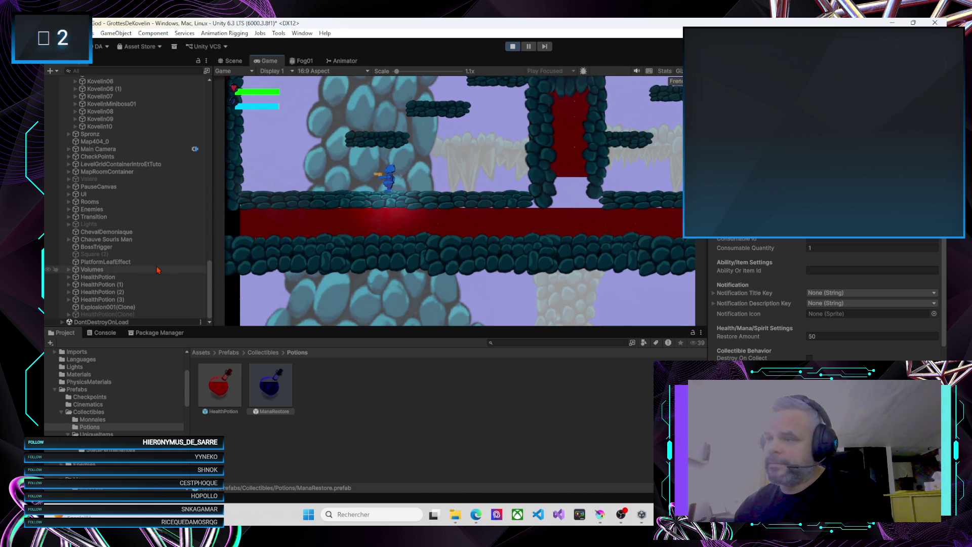
click(114, 285)
click(101, 292)
click(101, 299)
Step: Climb the player up onto the upper platform, facing right toward the enemy
click(353, 203)
key(Left)
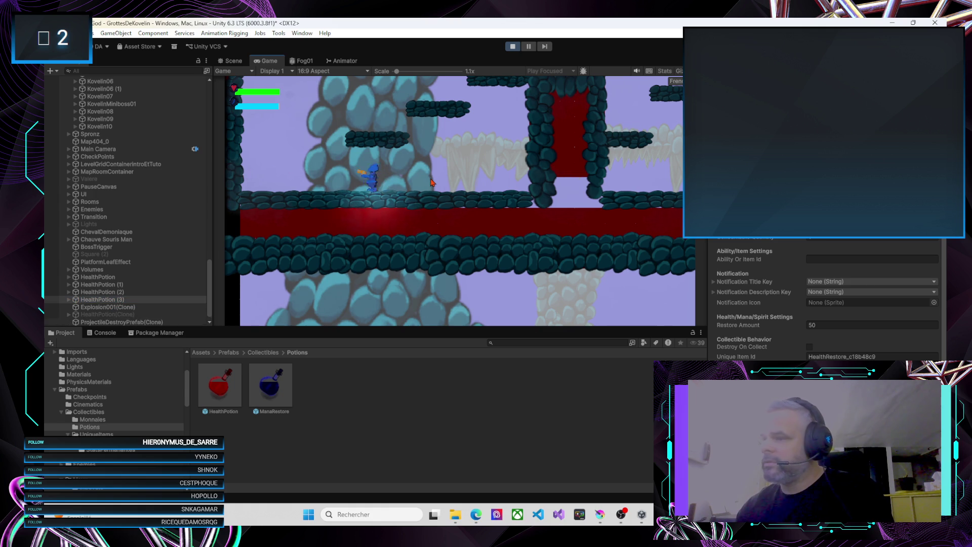
key(Right)
key(space)
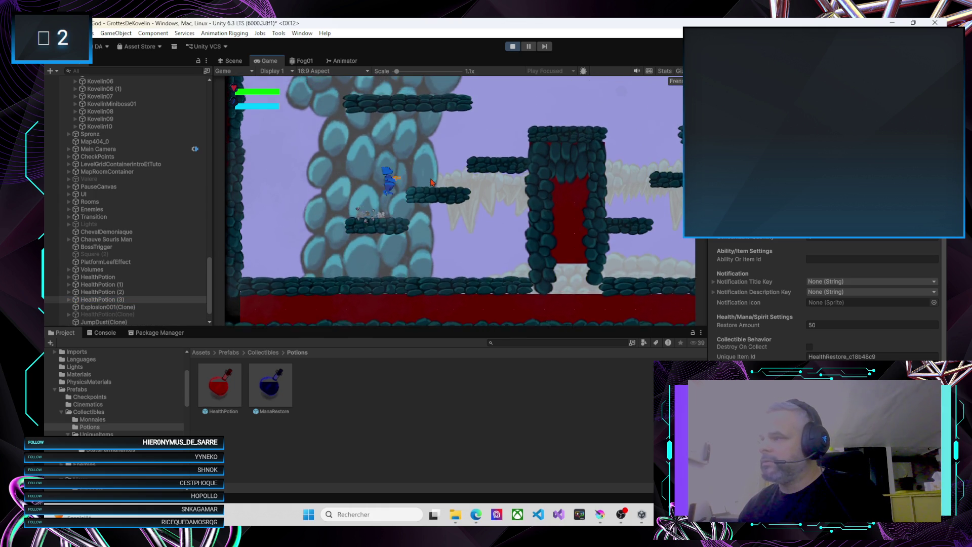
key(Left)
key(space)
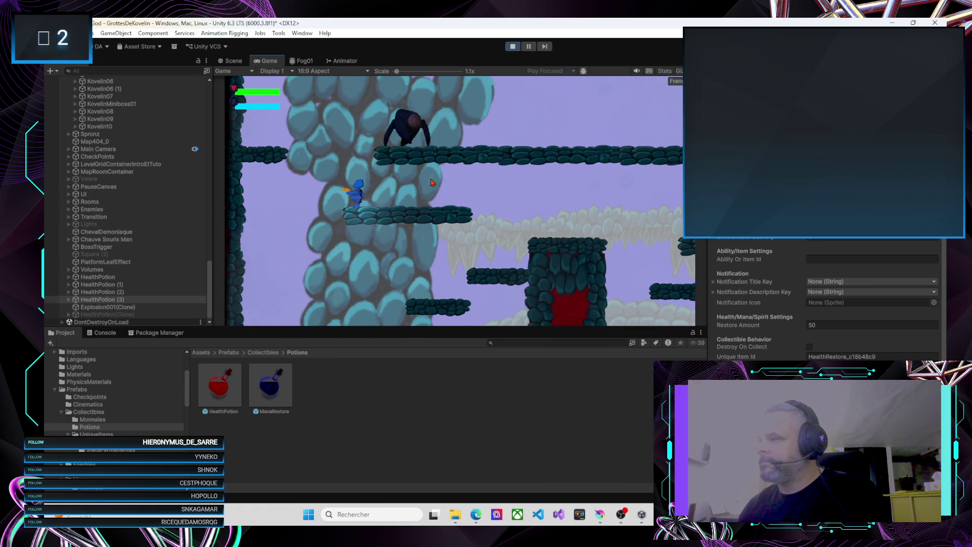
key(space)
key(Right)
Step: Fire fireballs while advancing right until the ape-like enemy is destroyed
key(Right)
key(x)
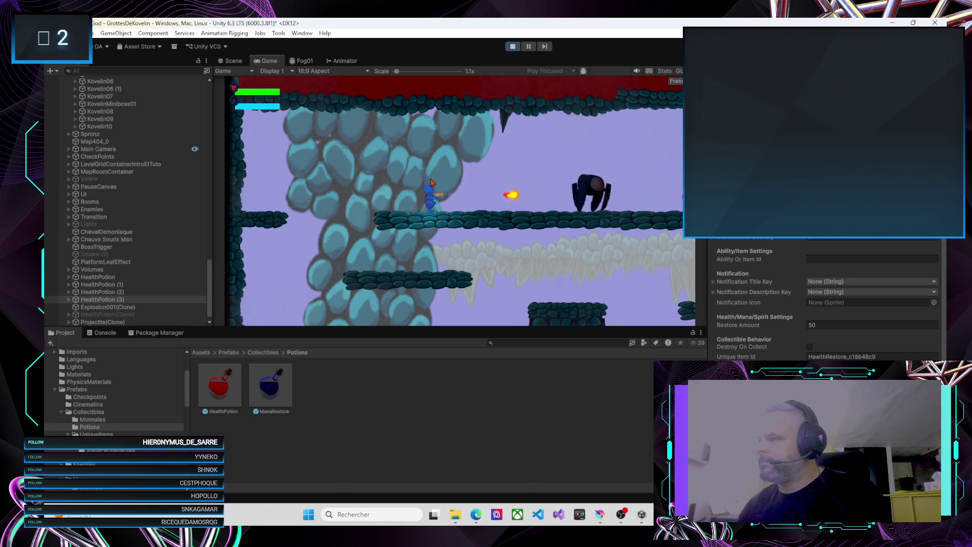
key(Right)
key(x)
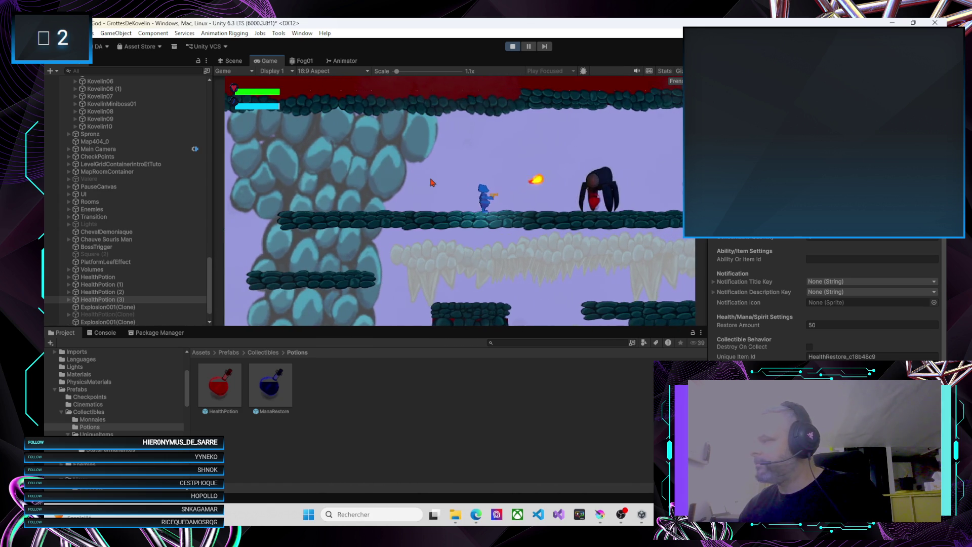
key(Right)
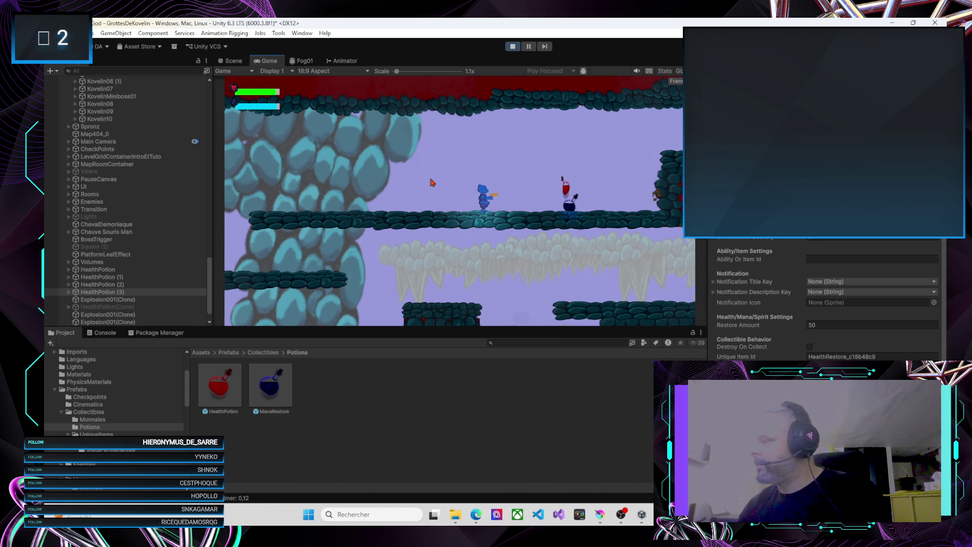
key(Right)
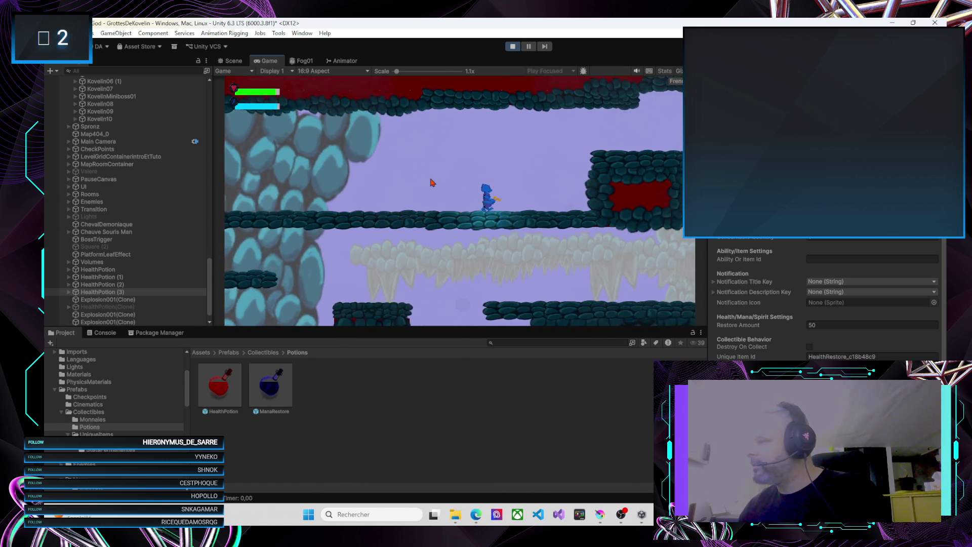
Step: Run right along the lava corridors, then drop down to attack the spider
key(Right)
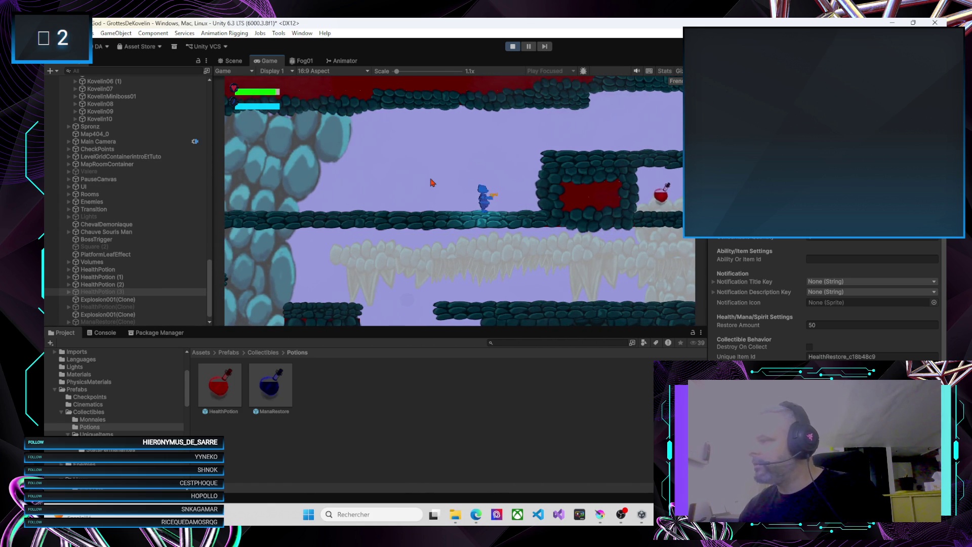
key(space)
key(Right)
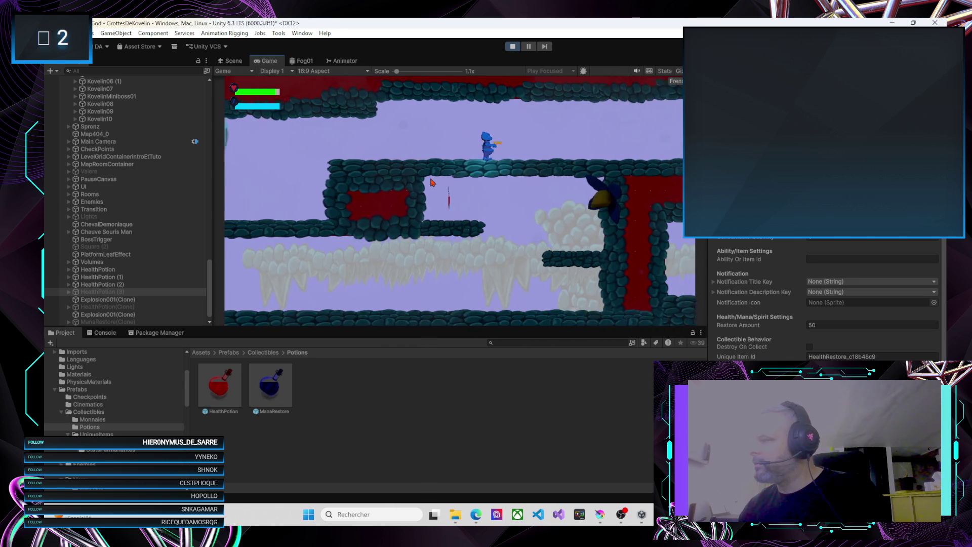
key(Right)
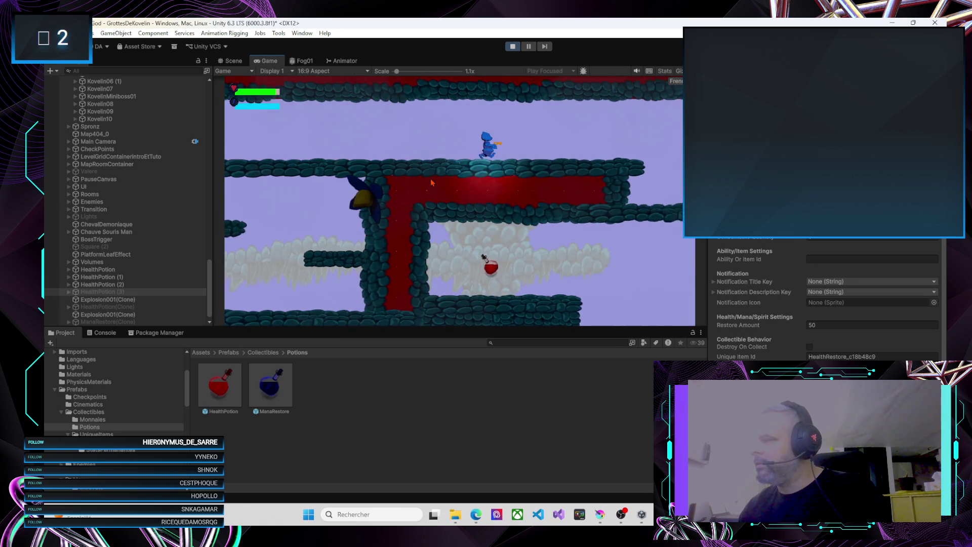
key(Right)
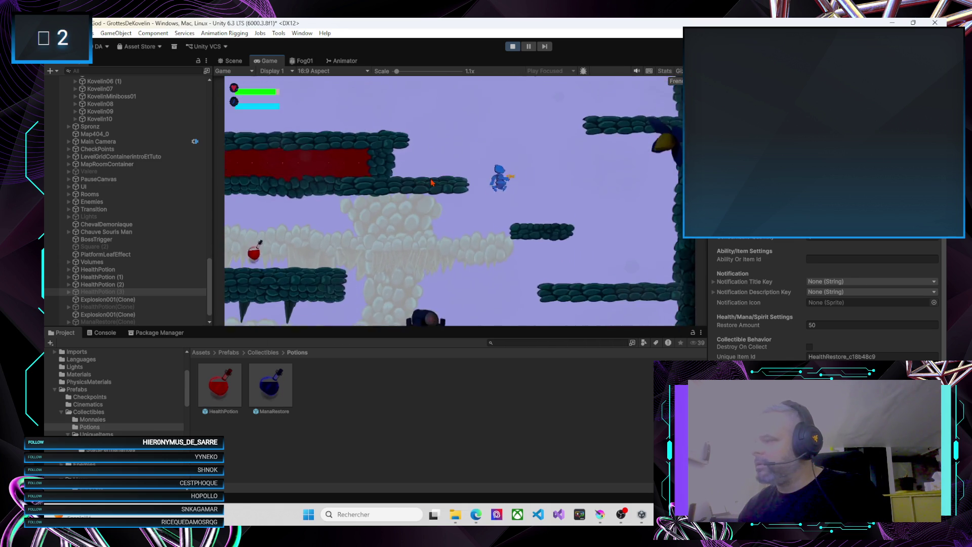
key(Left)
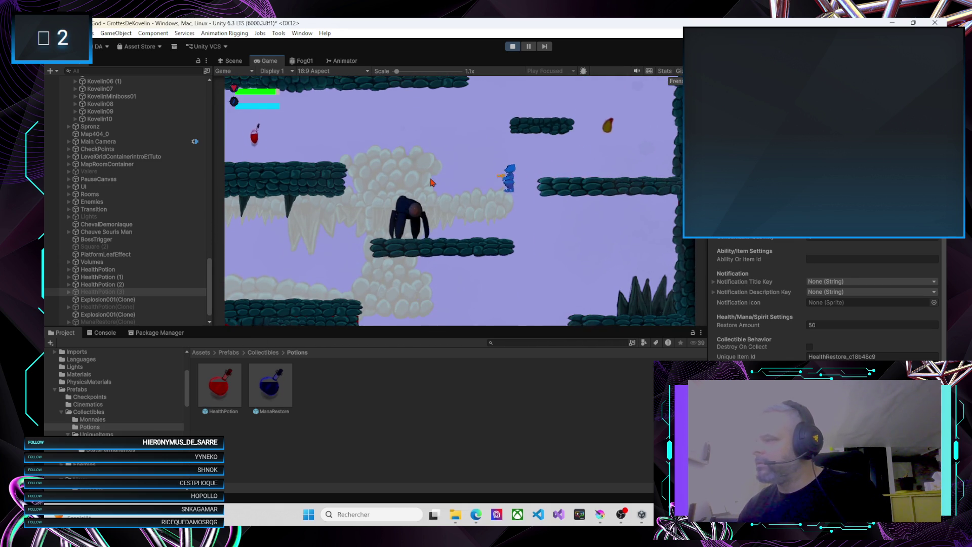
key(Left)
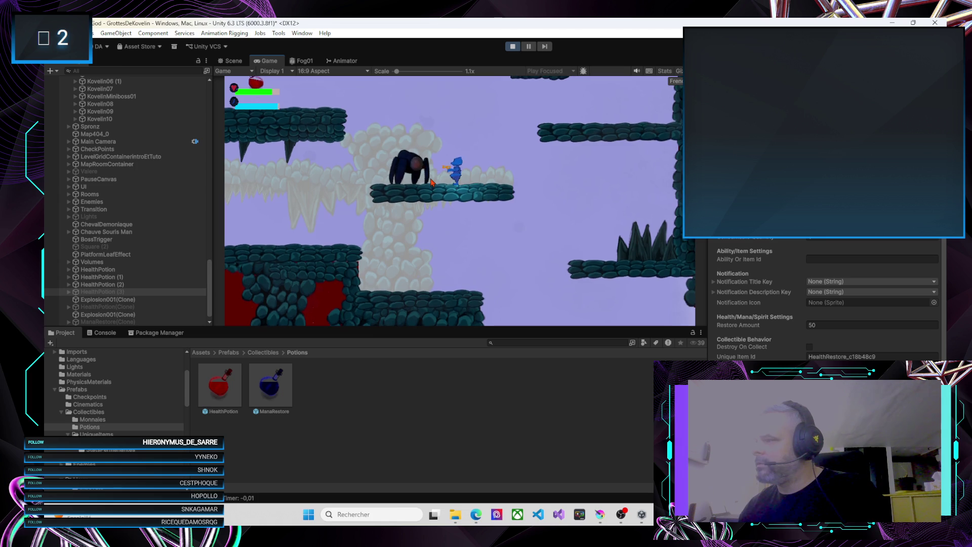
key(Left)
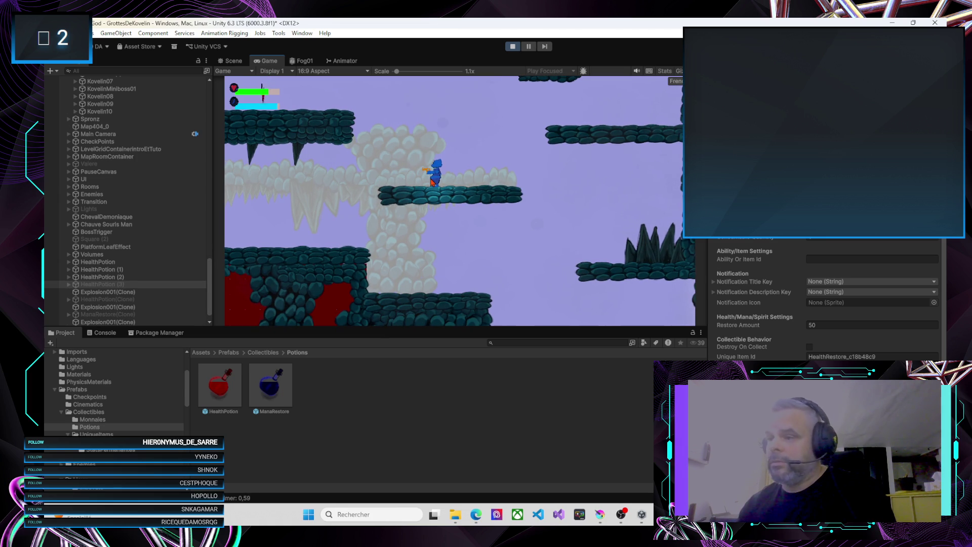
scroll(123, 315, down, 1)
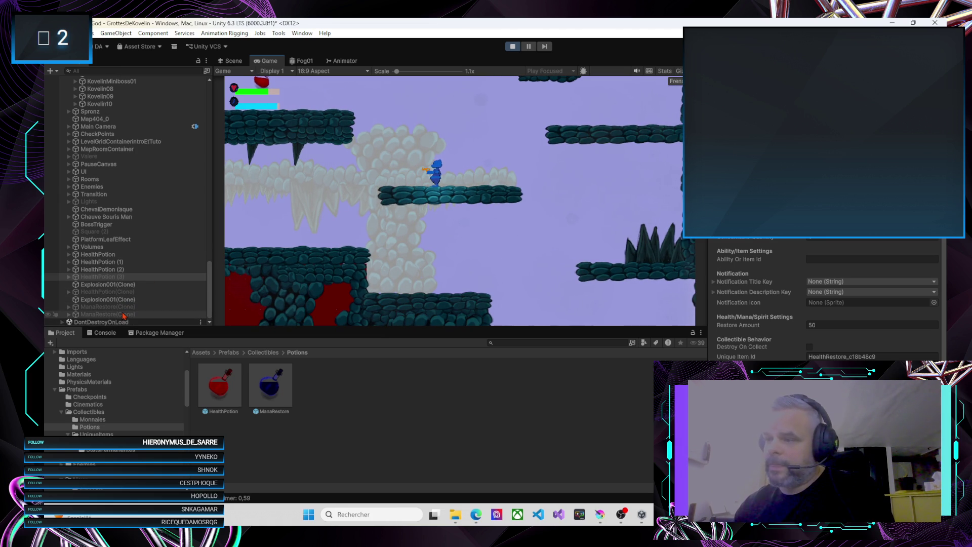
Step: Check the dropped ManaRestore(Clone): Mana Restore type, restore amount 50, and its Tag list
click(111, 307)
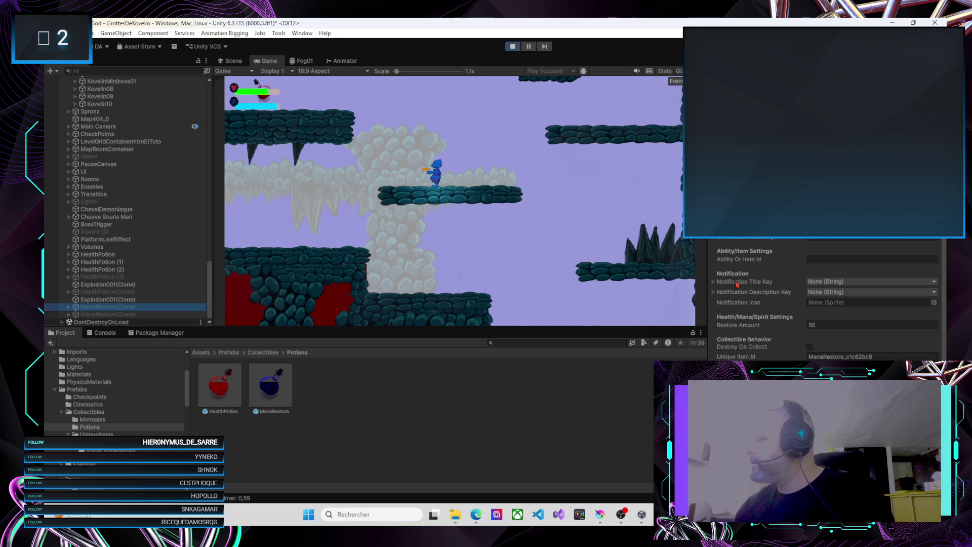
scroll(773, 287, up, 5)
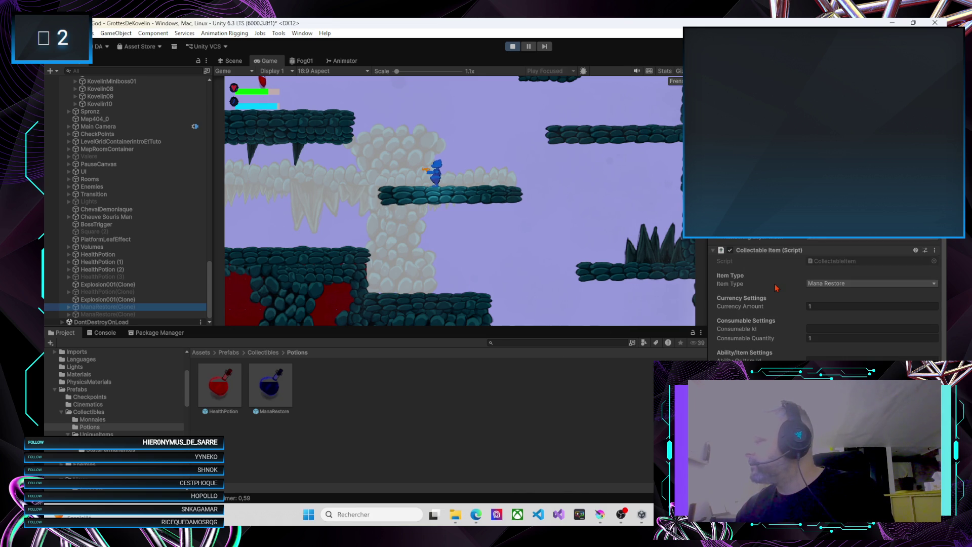
scroll(778, 288, up, 2)
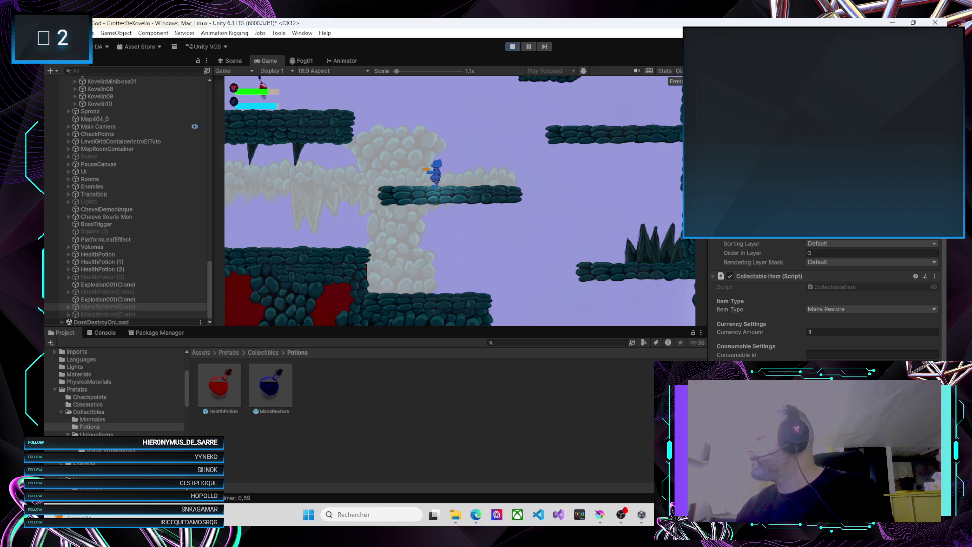
click(760, 76)
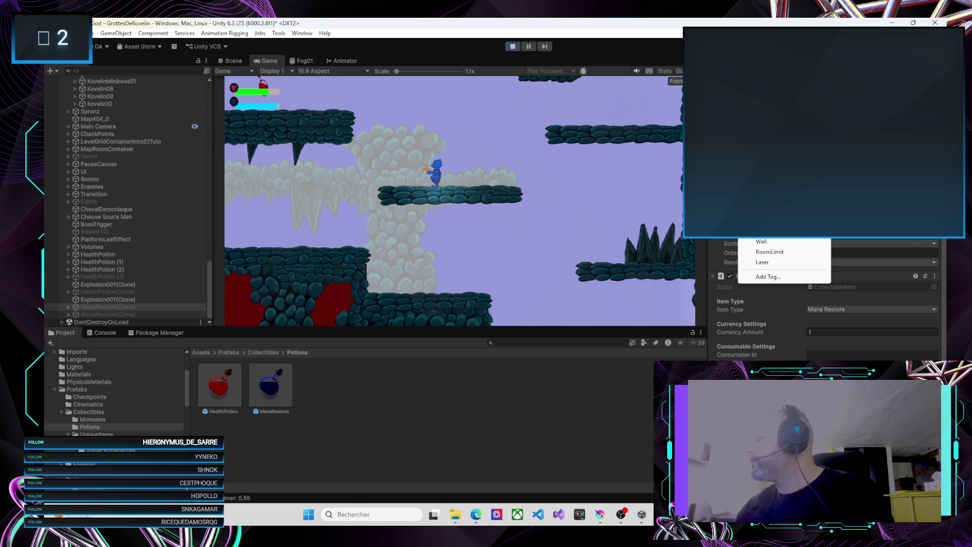
Step: Dismiss the tag list, pause the game, then stop and restart play mode
key(Escape)
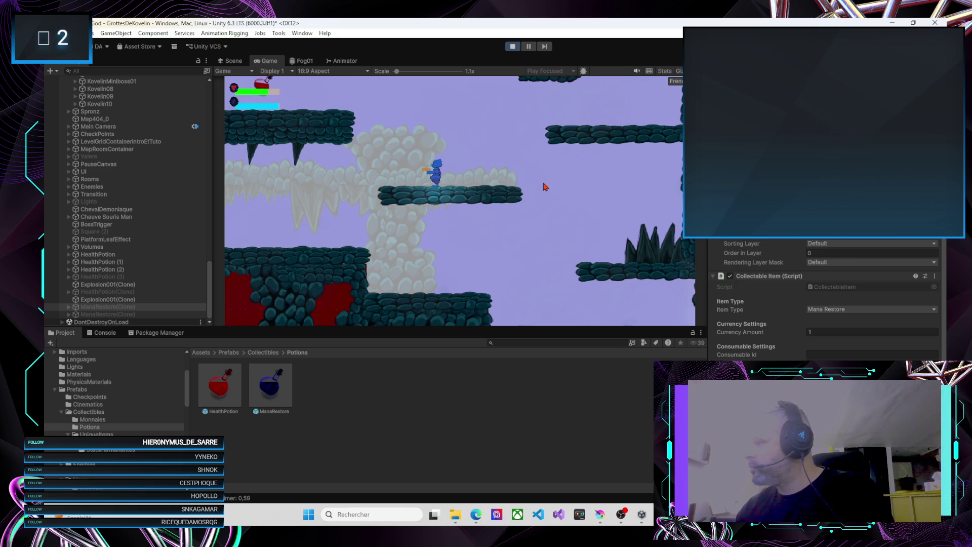
key(d)
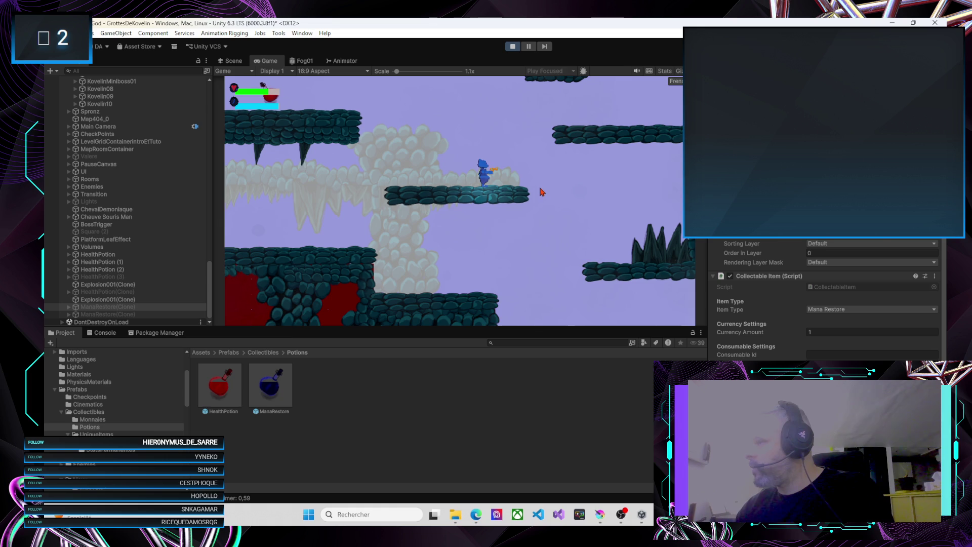
key(a)
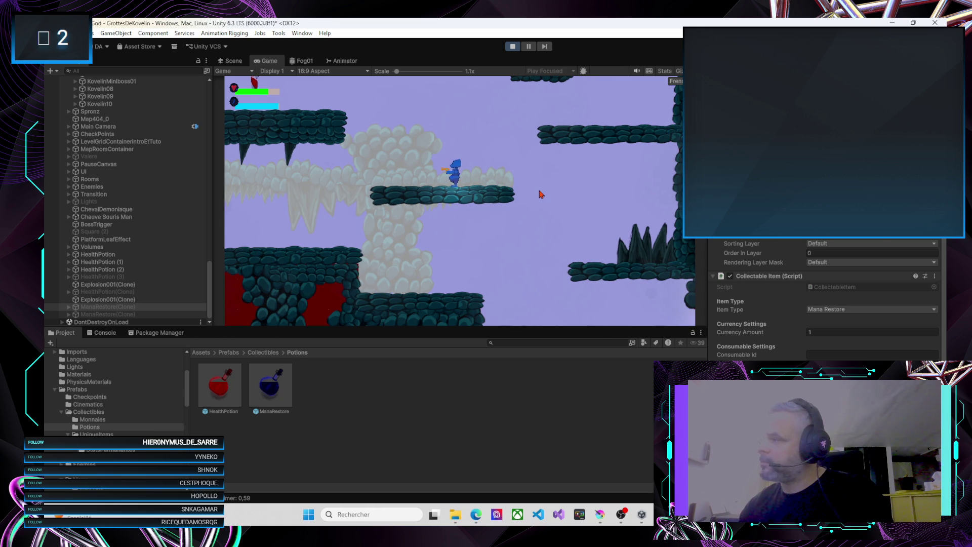
key(Escape)
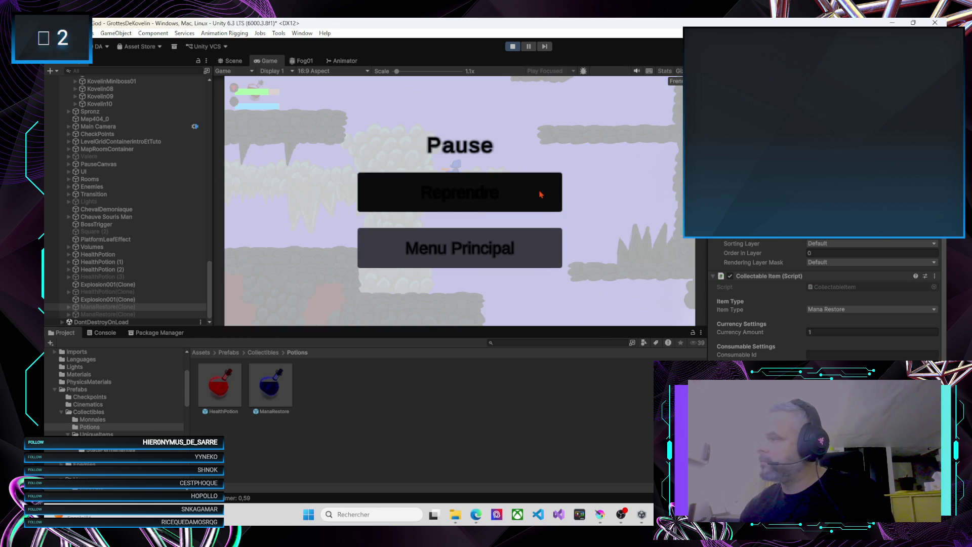
click(513, 46)
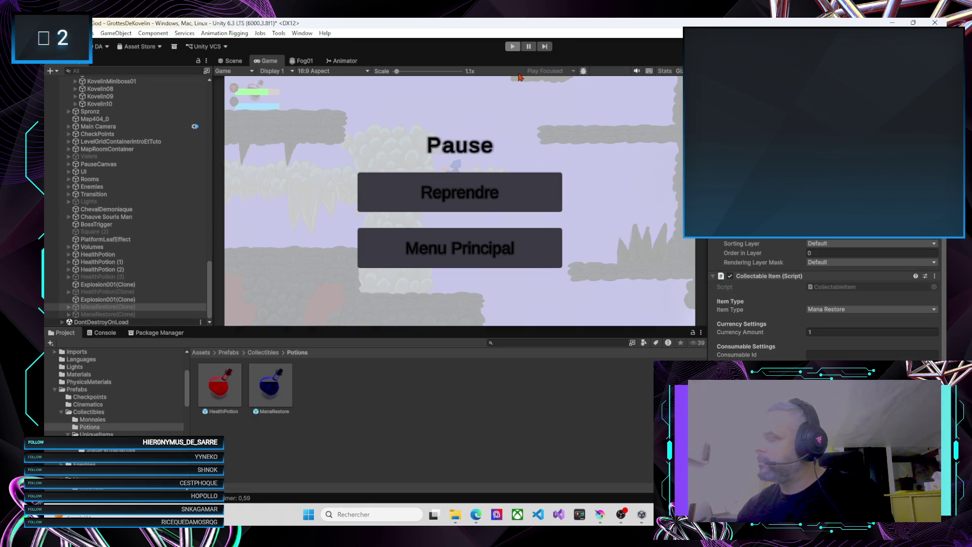
click(512, 46)
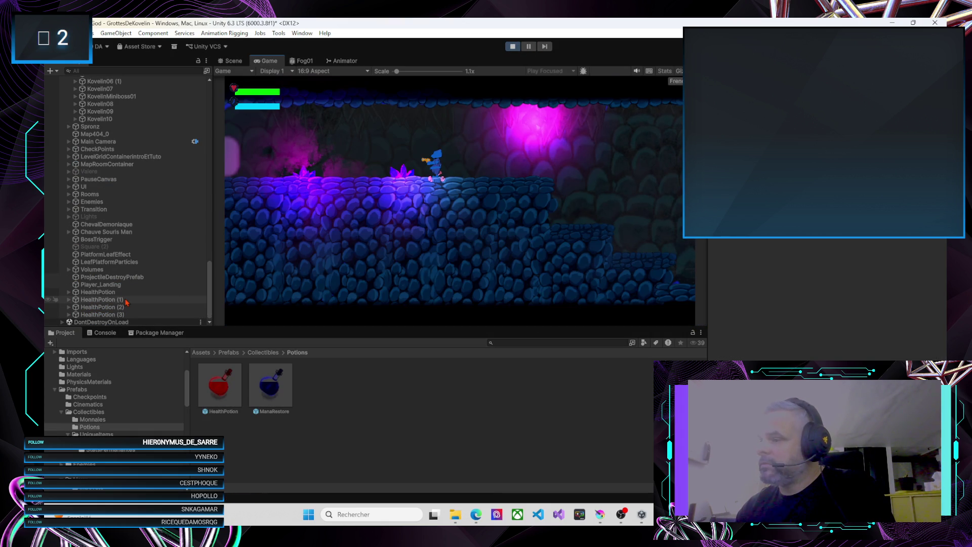
Step: Climb the player up the slope and across the platforms down to the lower floor
key(d)
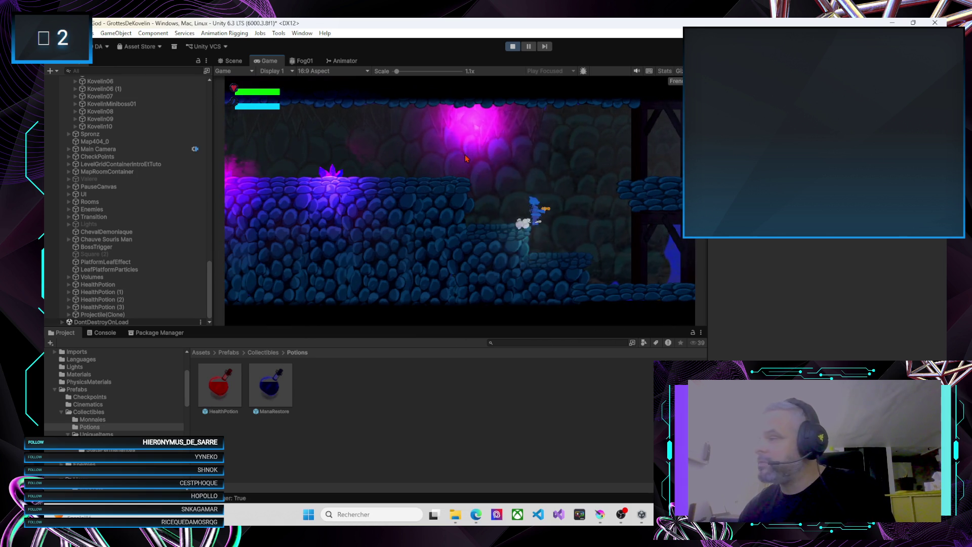
key(space)
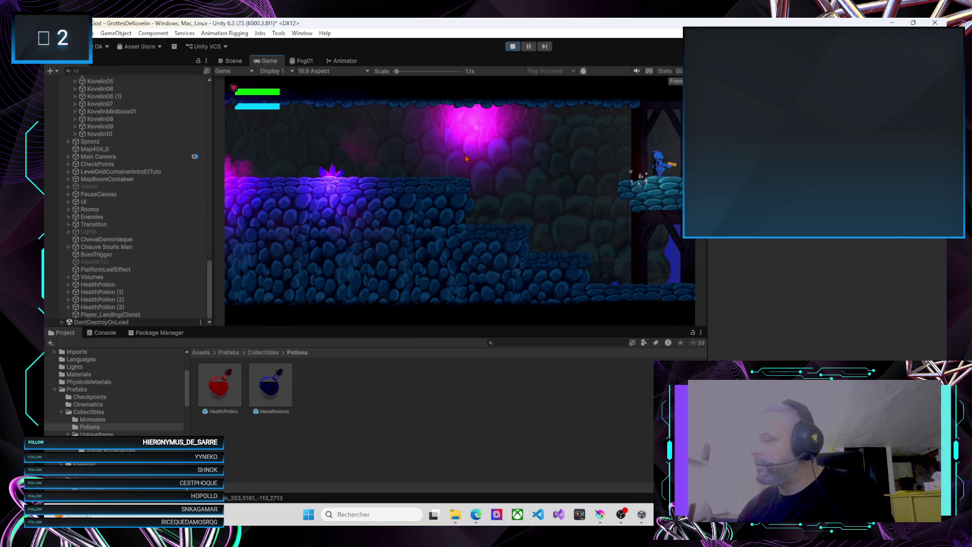
key(d)
key(d)
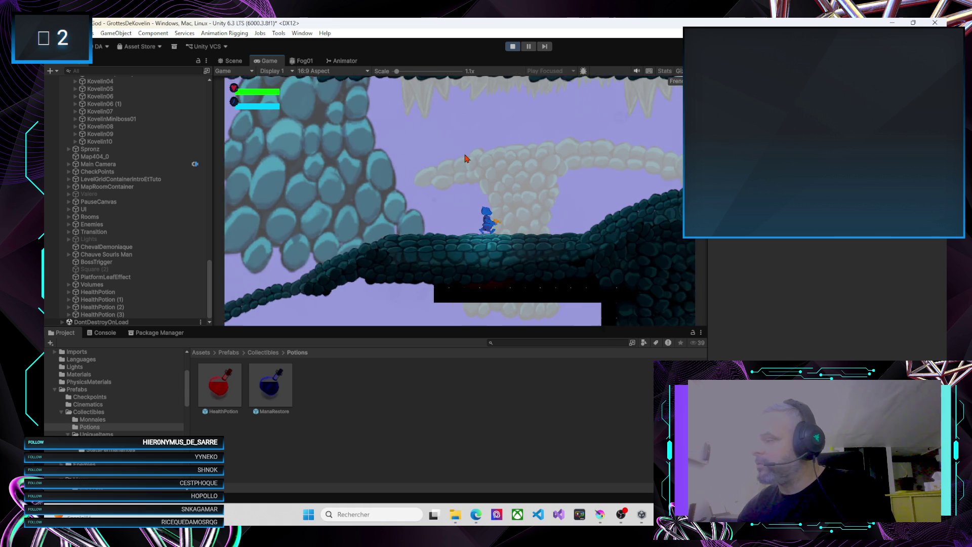
key(d)
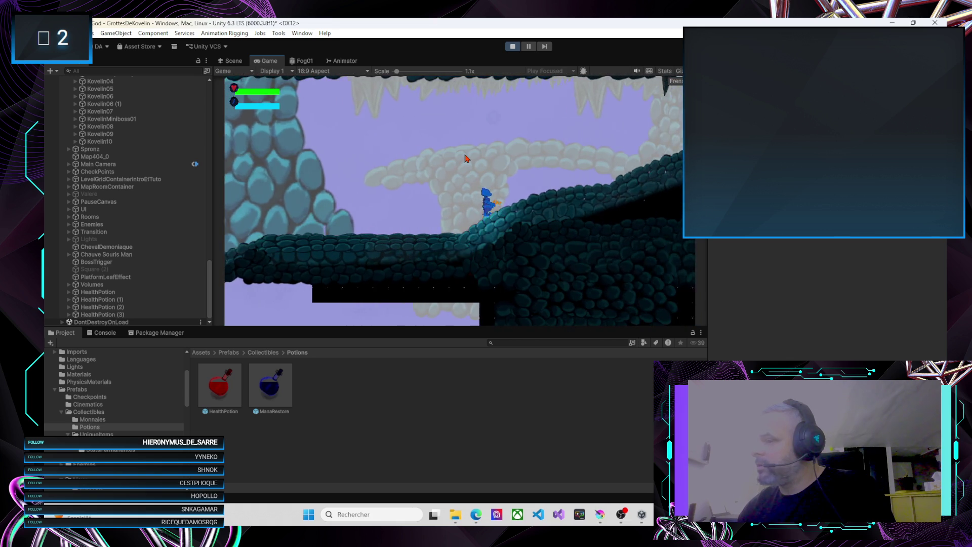
key(d)
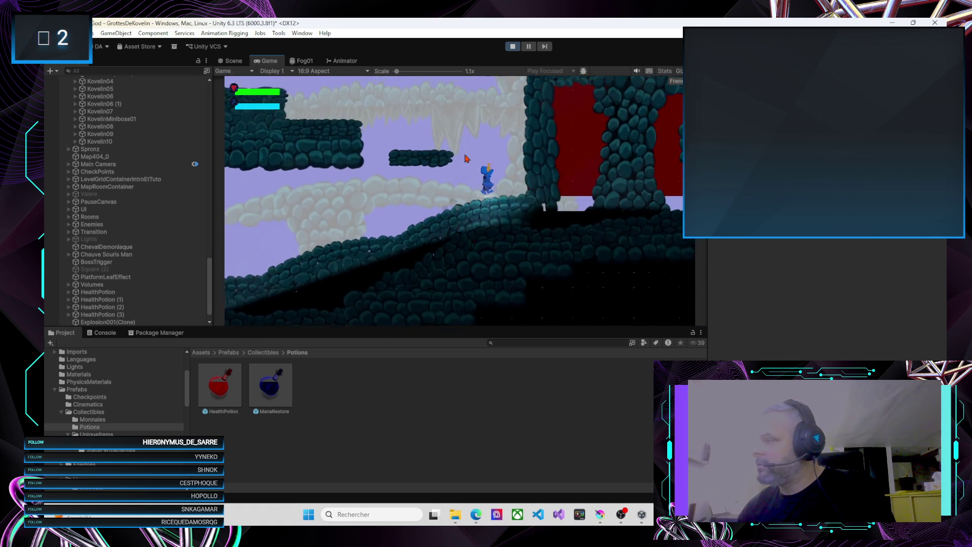
key(space)
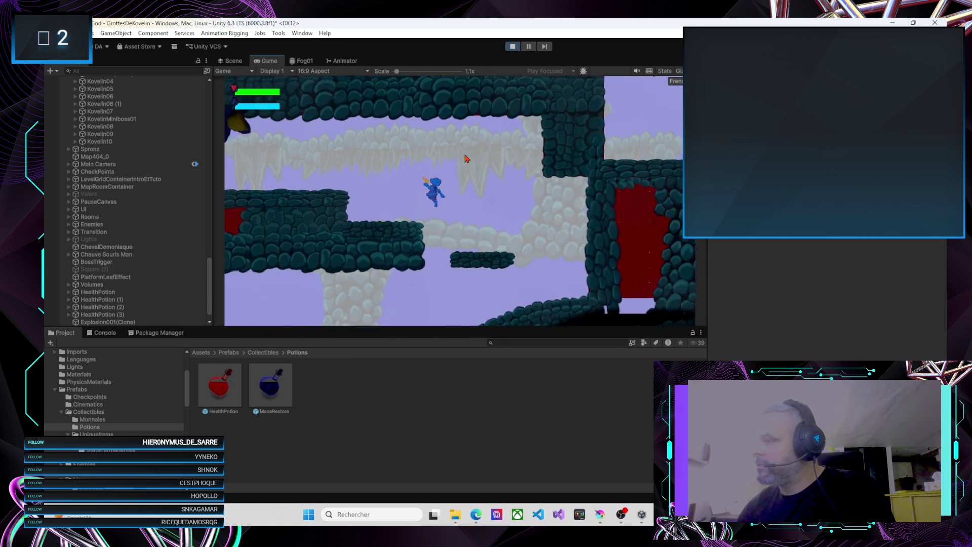
key(a)
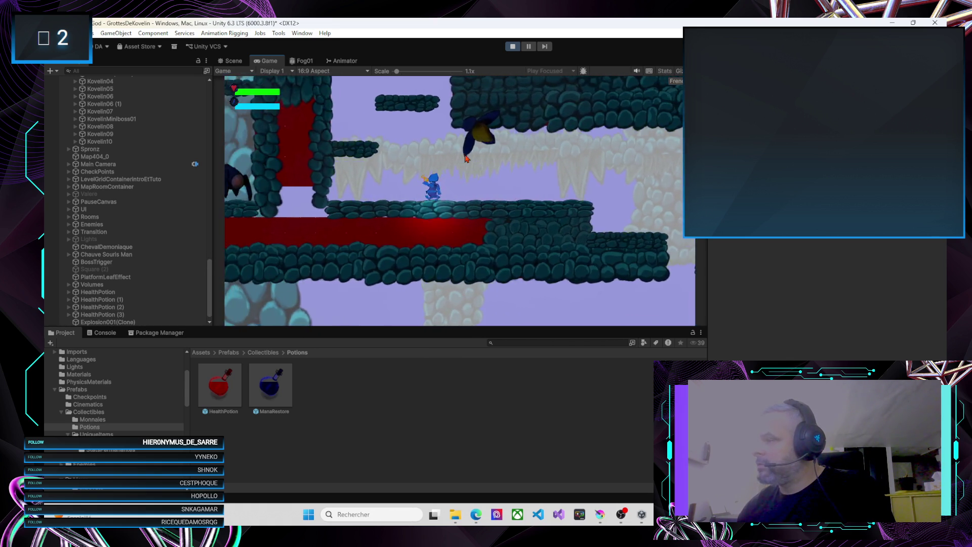
key(space)
key(a)
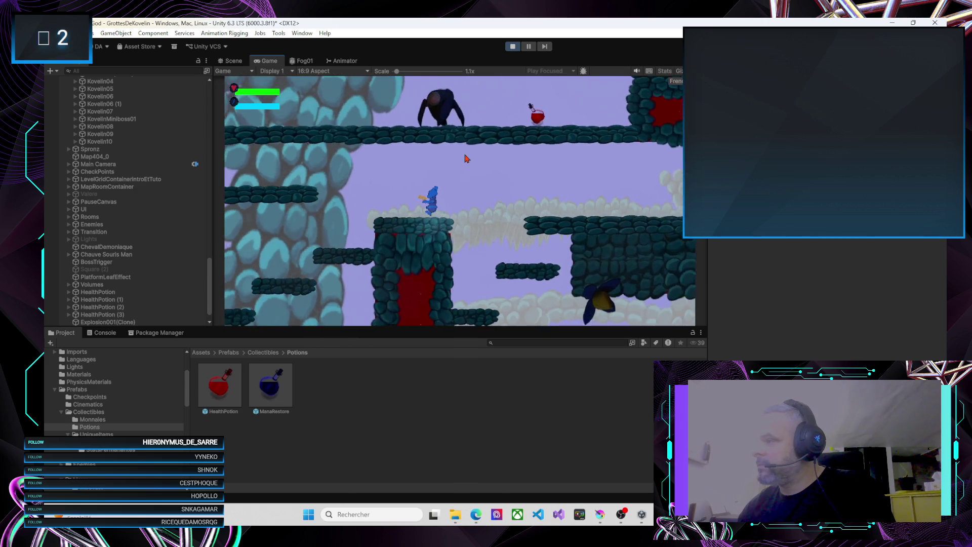
key(a)
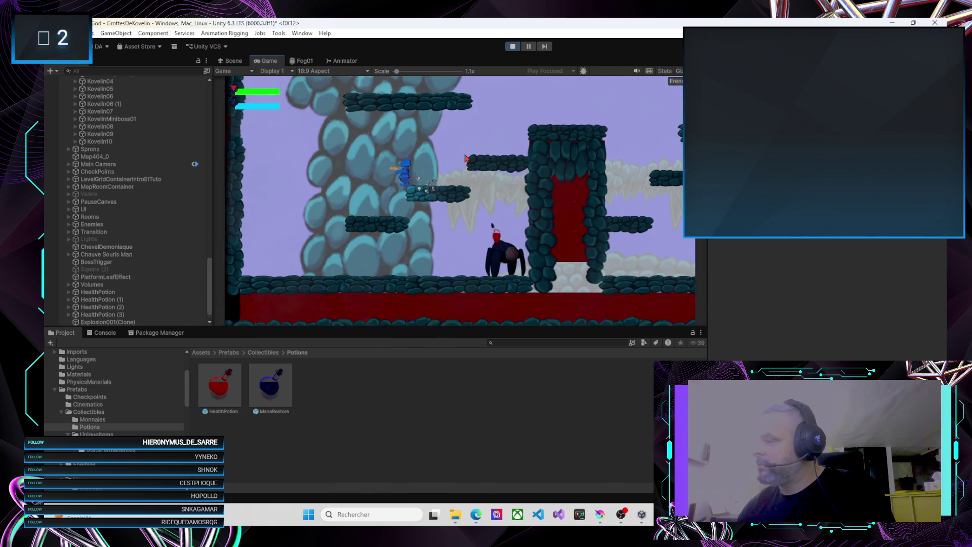
key(a)
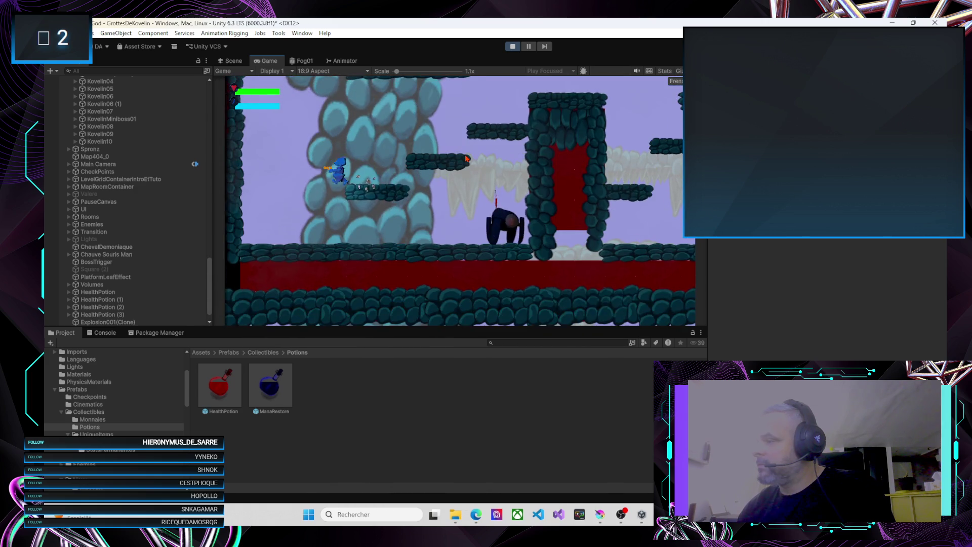
key(d)
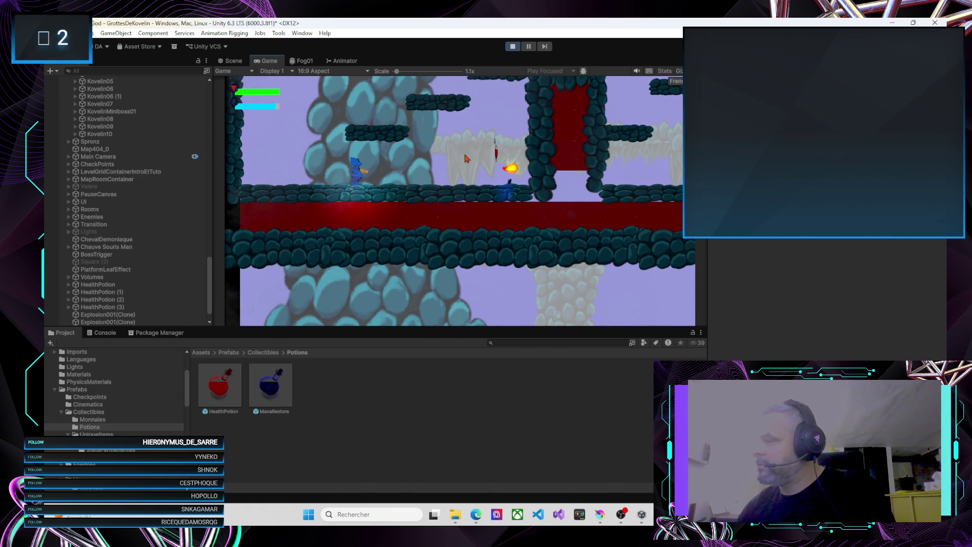
Step: Climb to the enemy, shoot it until it drops a health potion, and collect the potion
key(a)
key(space)
key(d)
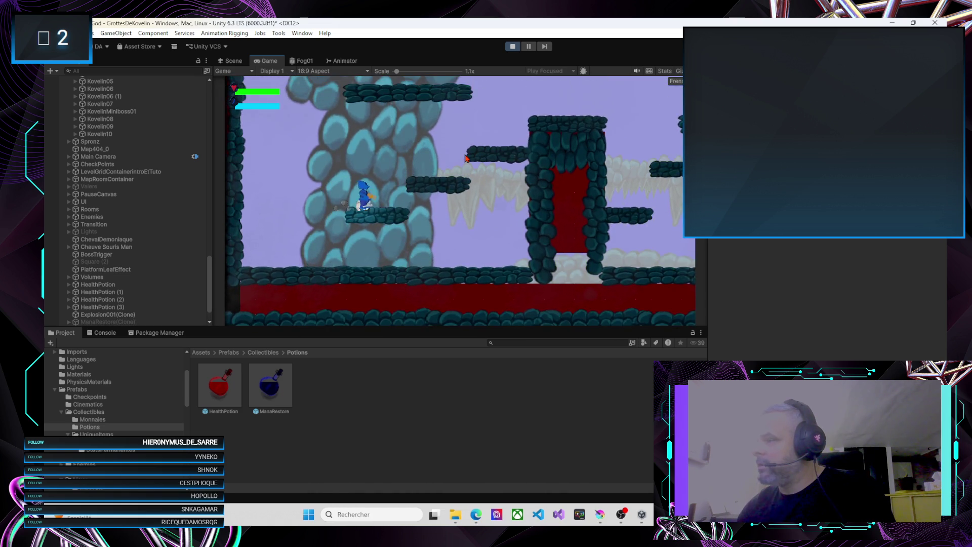
key(space)
key(a)
key(space)
key(d)
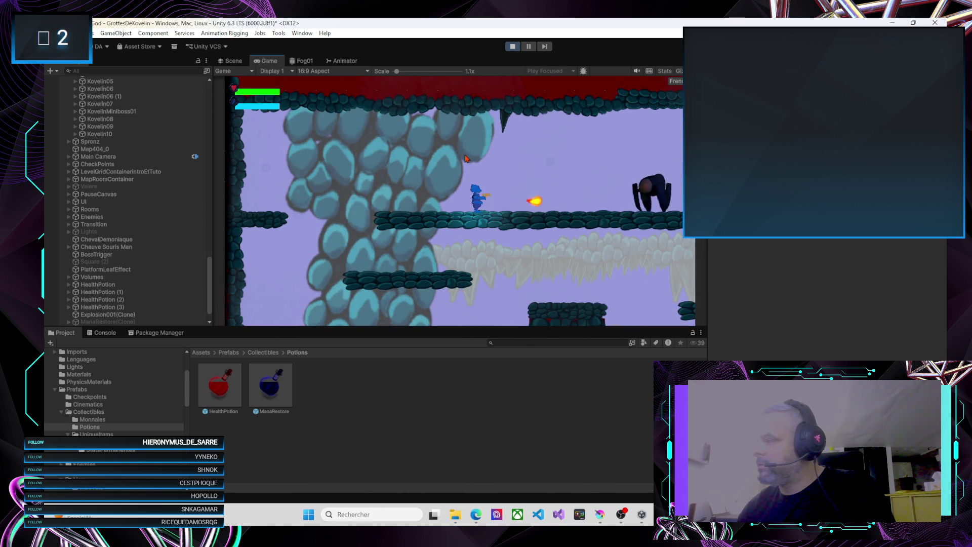
key(d)
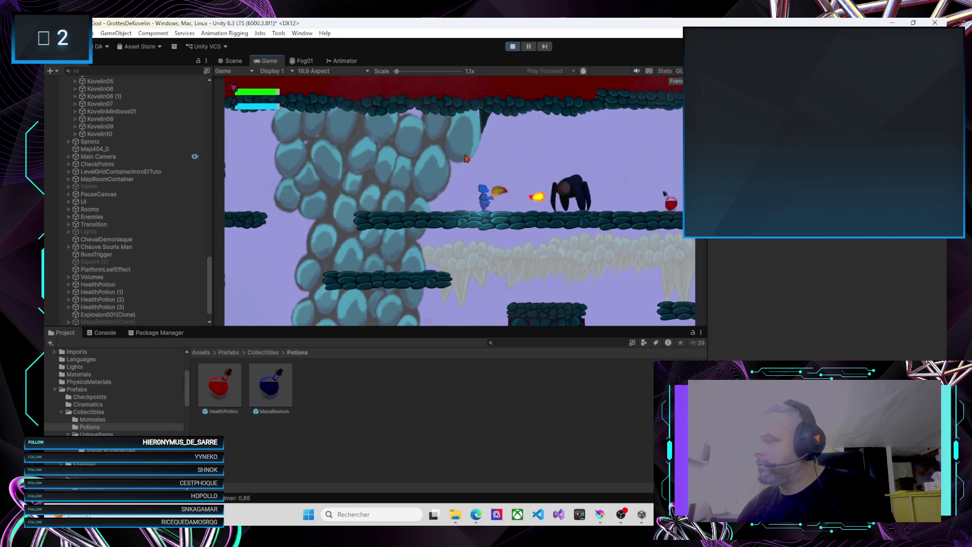
key(d)
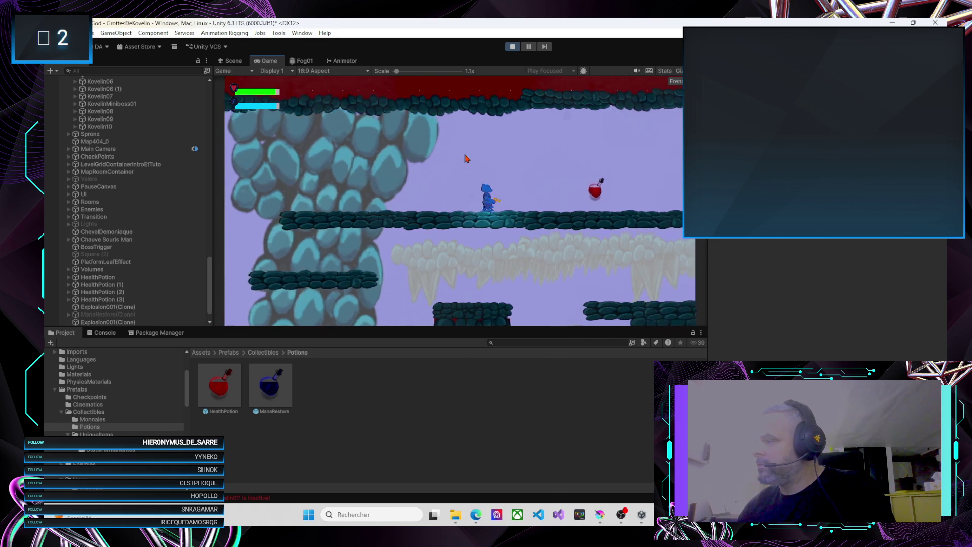
key(d)
key(a)
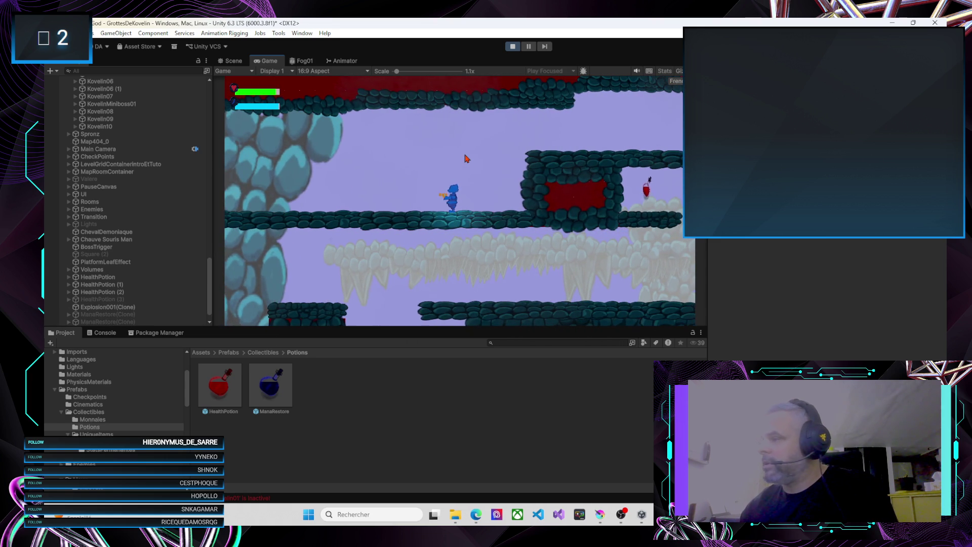
Step: Inspect the ManaRestore clone, stop play mode, and review the ManaRestore prefab's settings
click(99, 316)
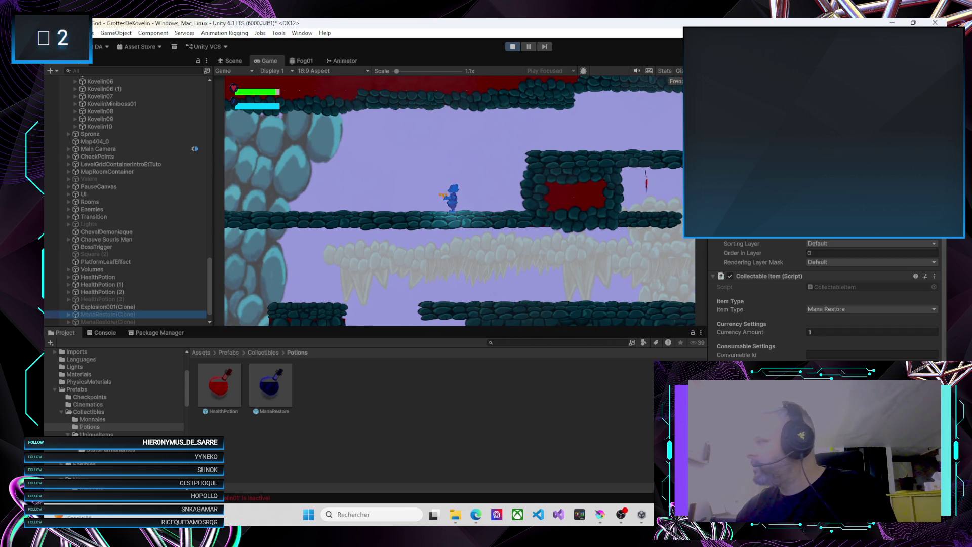
key(ctrl+p)
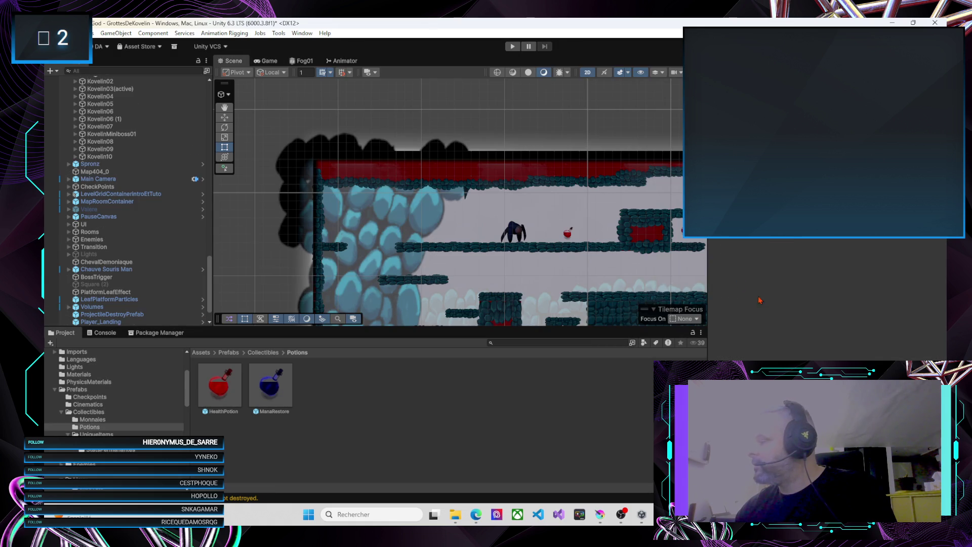
click(271, 385)
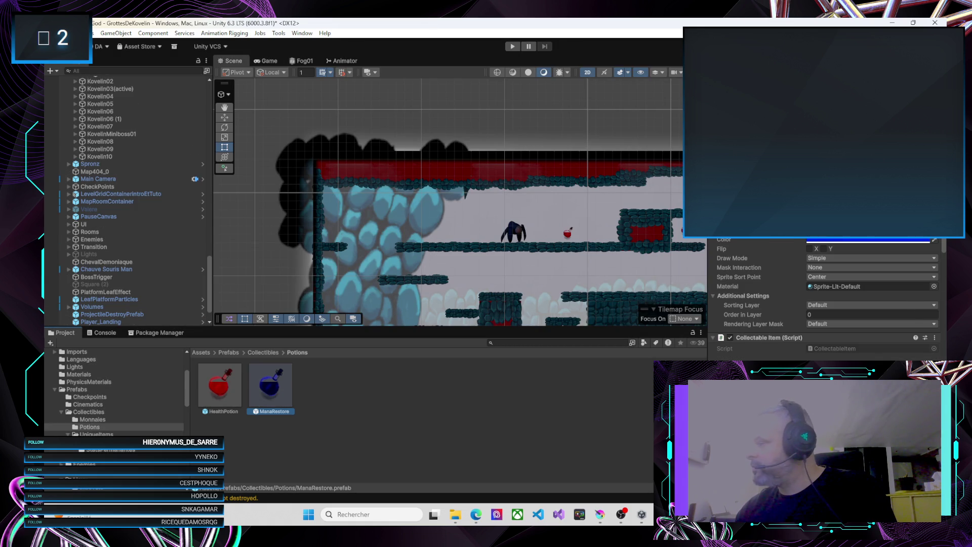
scroll(830, 299, down, 5)
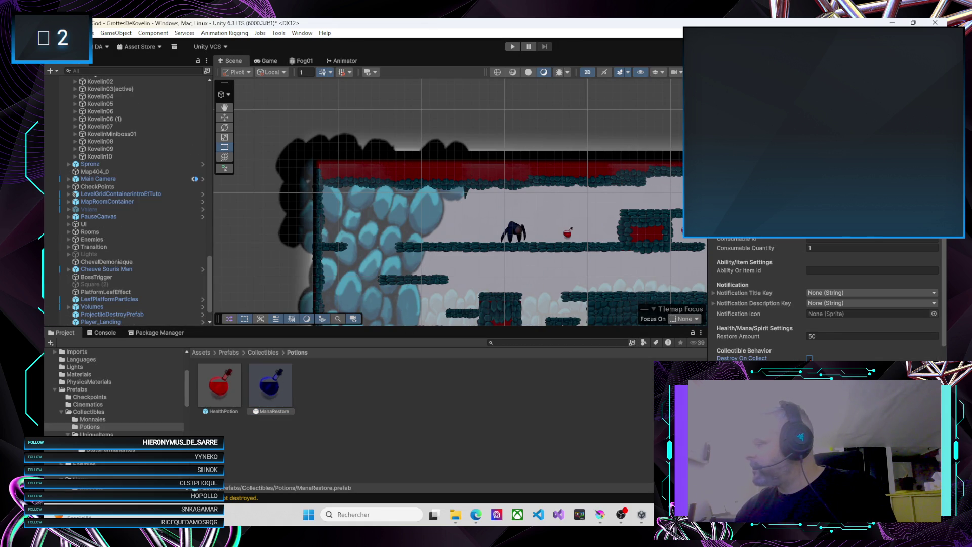
Step: Switch between HealthPotion and ManaRestore prefabs, ending on HealthPotion's Restore Amount 50
click(223, 388)
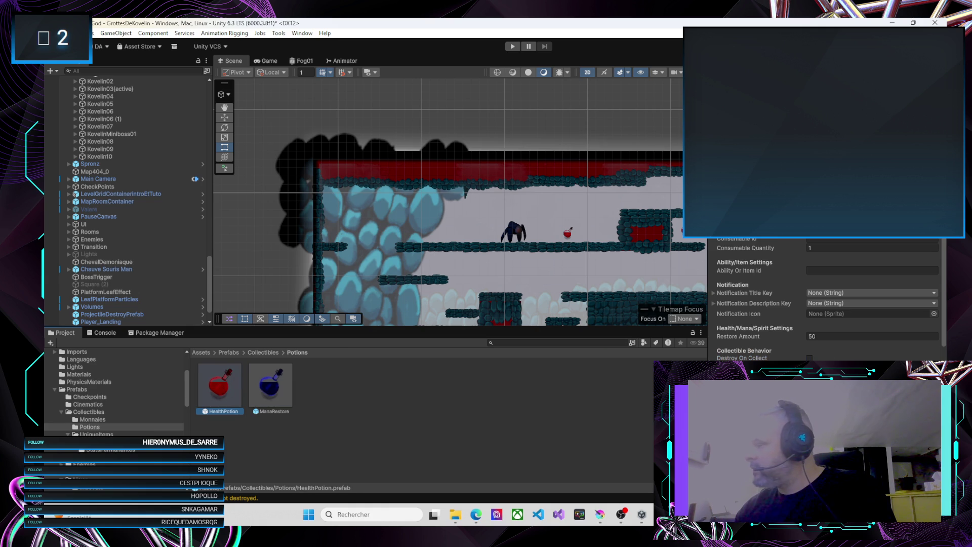
click(267, 385)
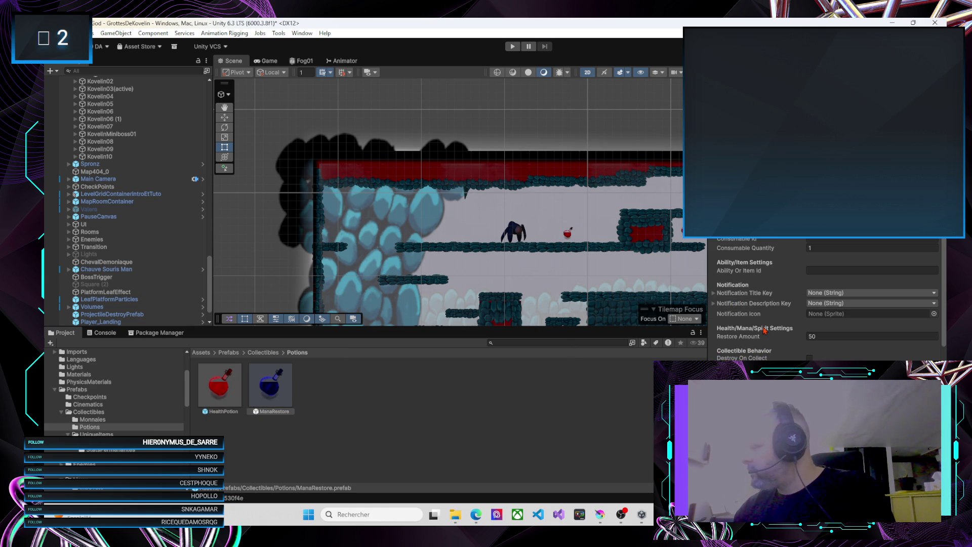
click(237, 383)
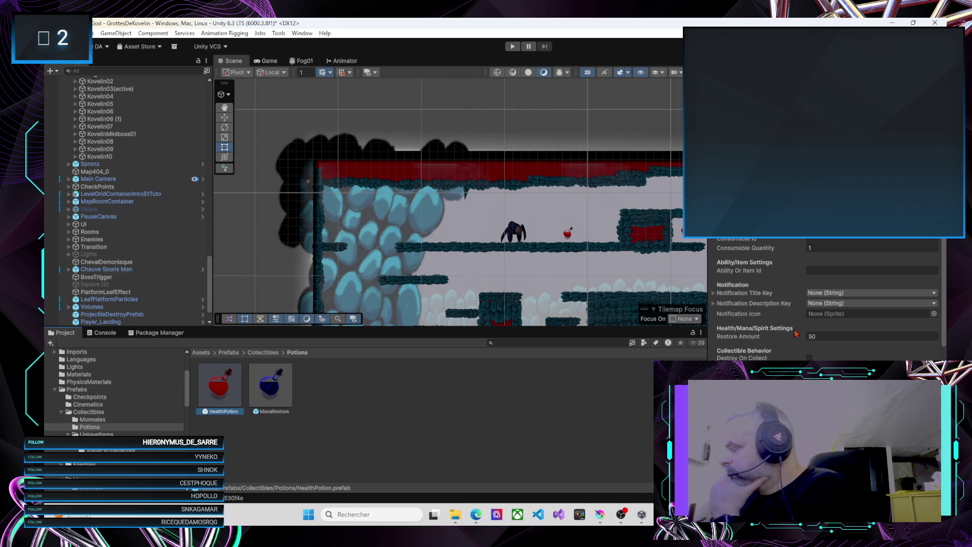
Step: Set the ManaRestore prefab's Item Type to Consumable, then enter play mode
scroll(797, 334, down, 3)
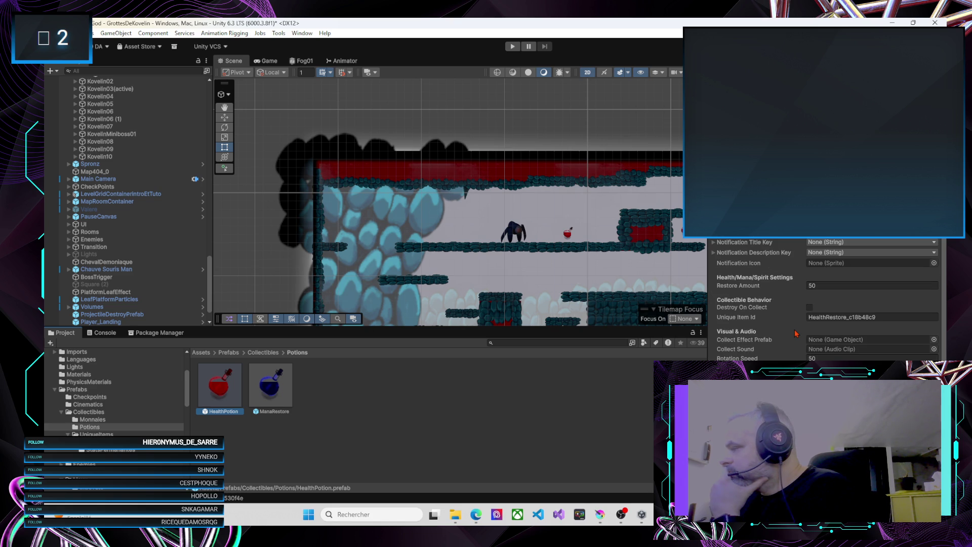
scroll(795, 332, down, 2)
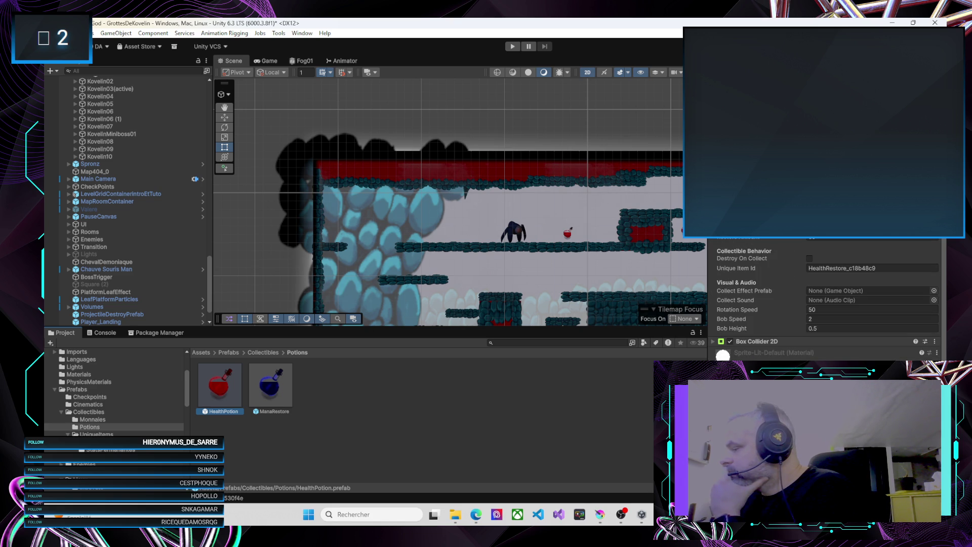
scroll(767, 338, up, 1)
scroll(783, 321, up, 3)
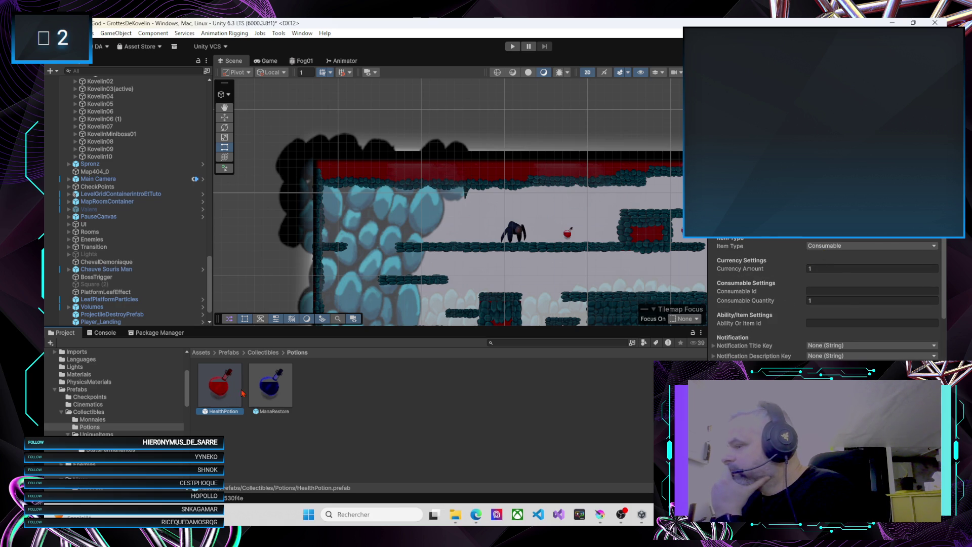
click(273, 390)
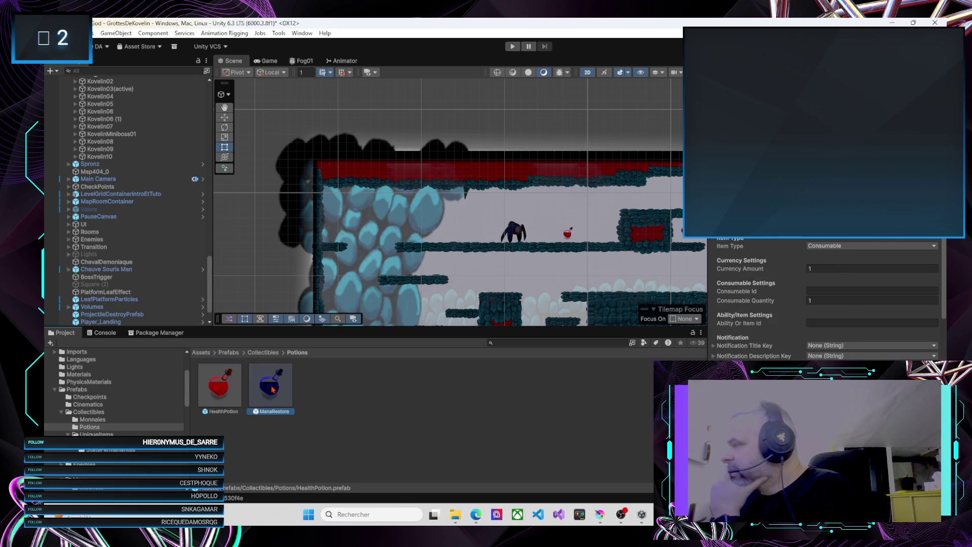
click(835, 246)
click(832, 287)
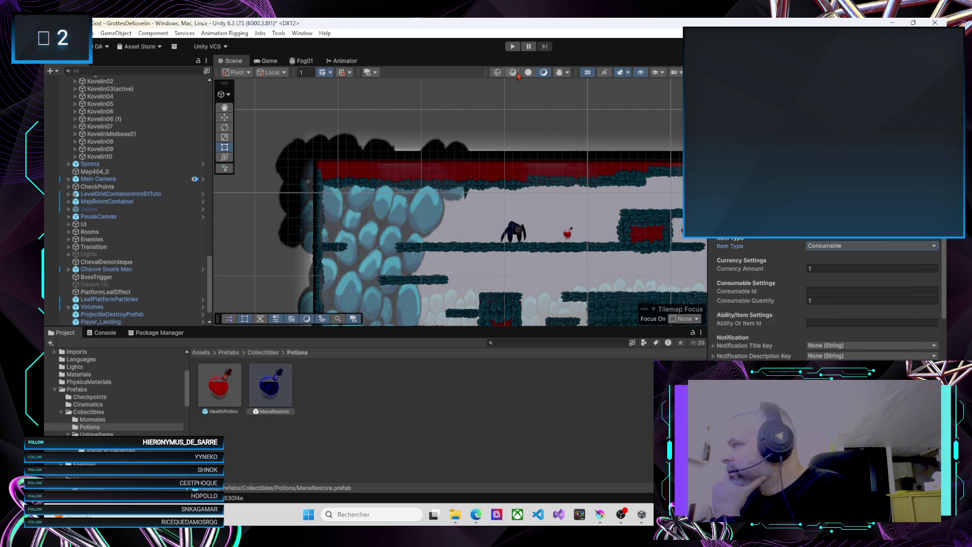
click(513, 47)
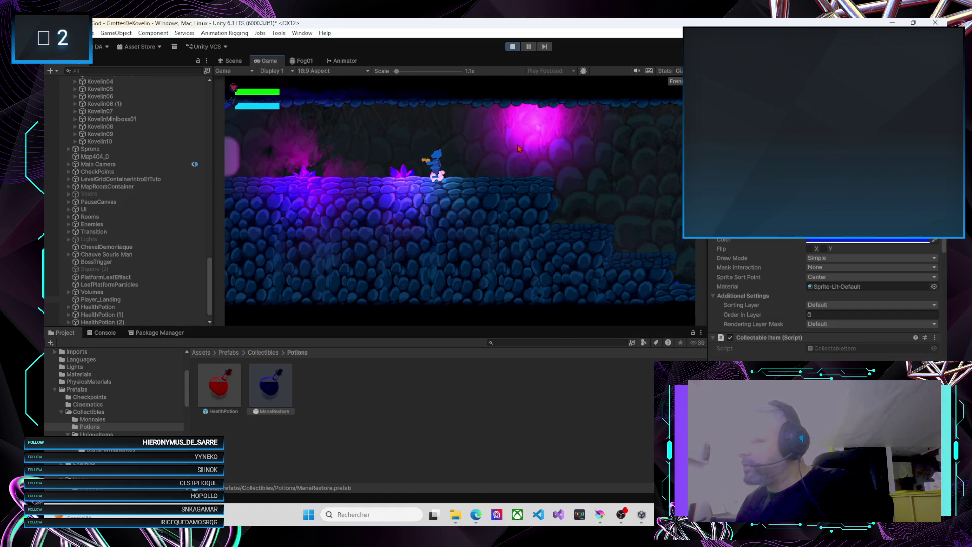
Step: Run the character right through the rooms and climb up inside the red-door room
key(Right)
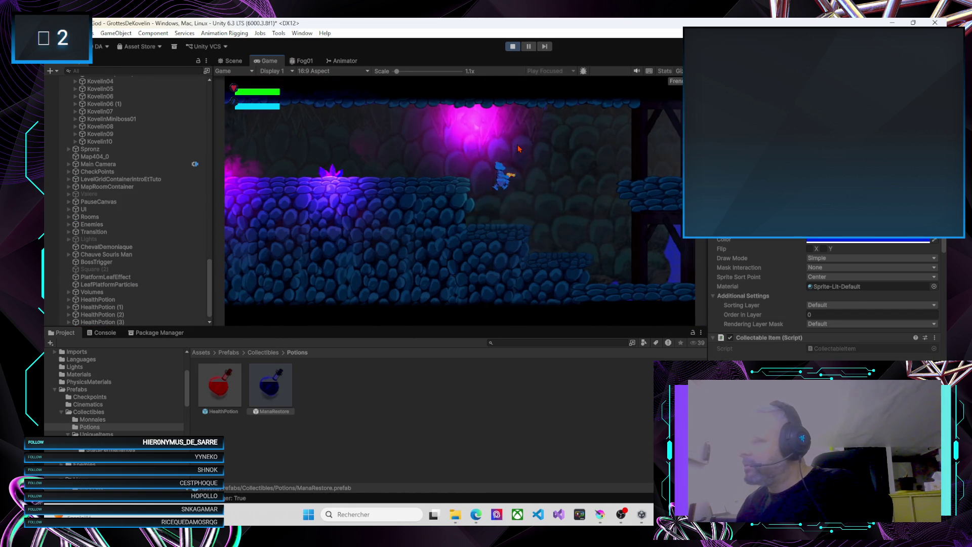
key(Right)
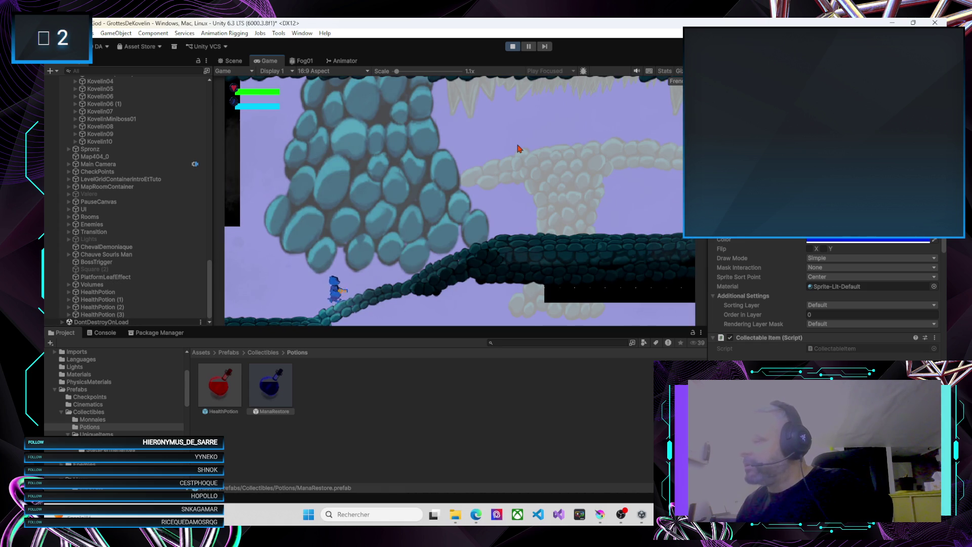
key(Right)
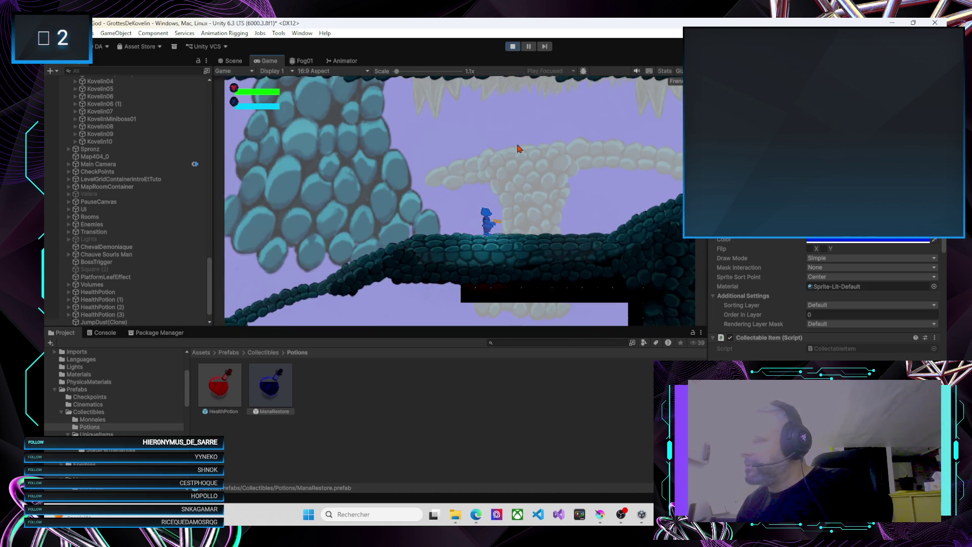
key(Right)
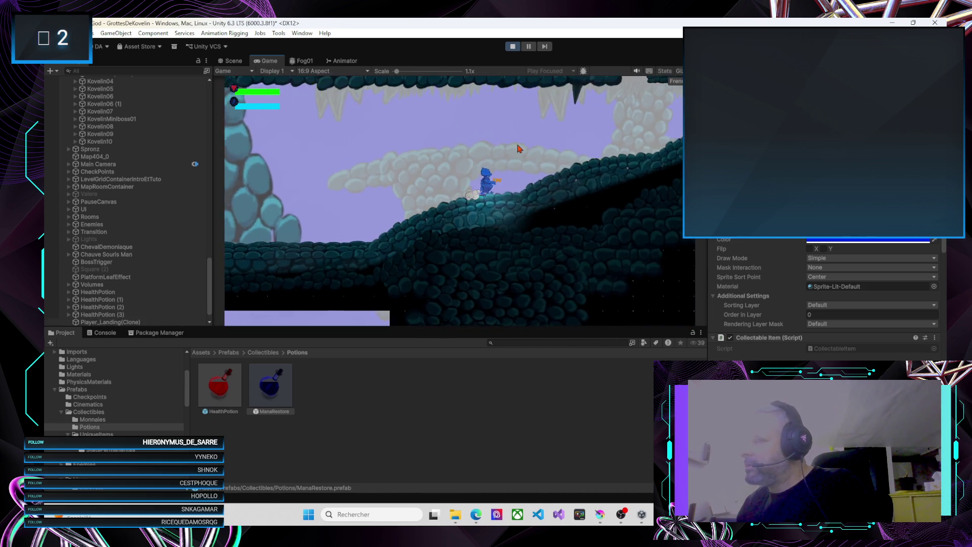
key(Right)
key(Left)
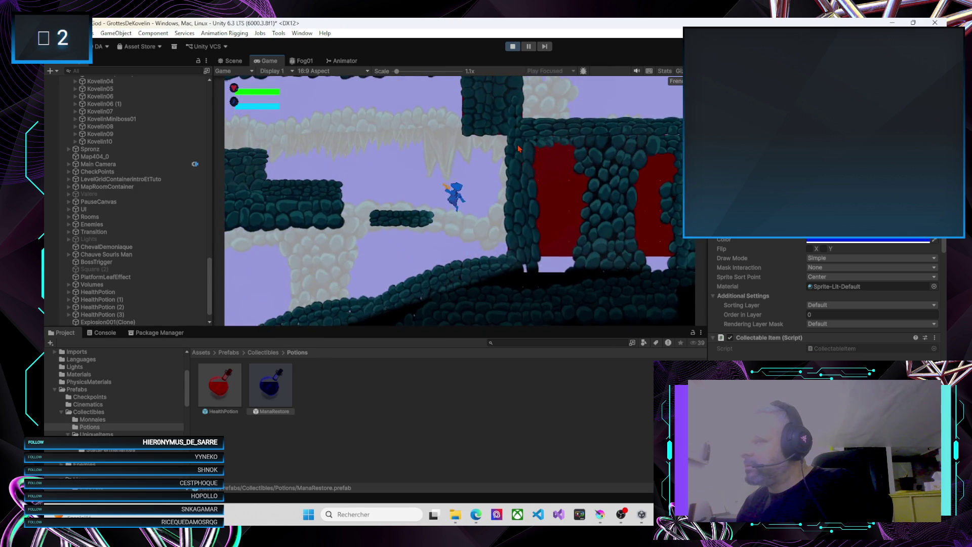
key(Left)
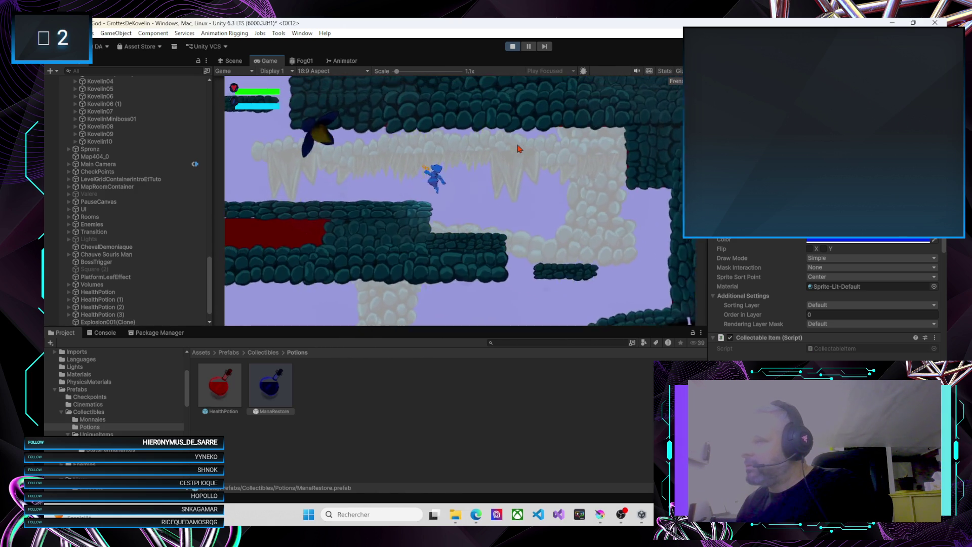
key(Left)
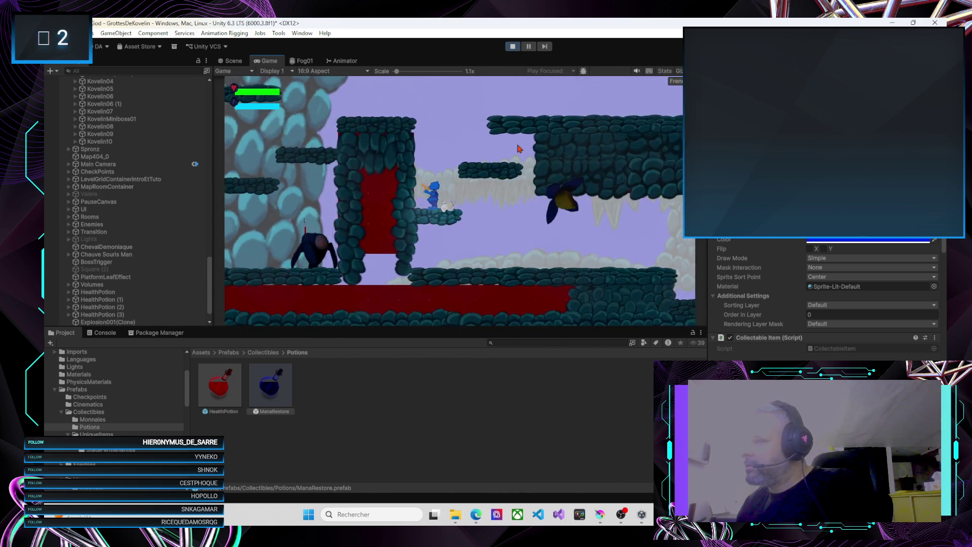
key(Right)
key(Left)
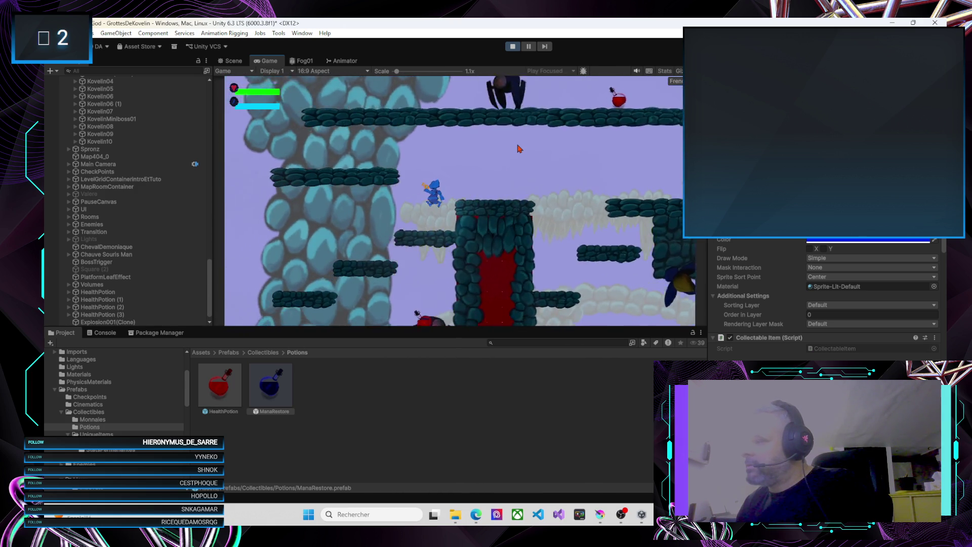
Step: Shoot a fireball at the enemy and collect the mana potion it drops
key(Right)
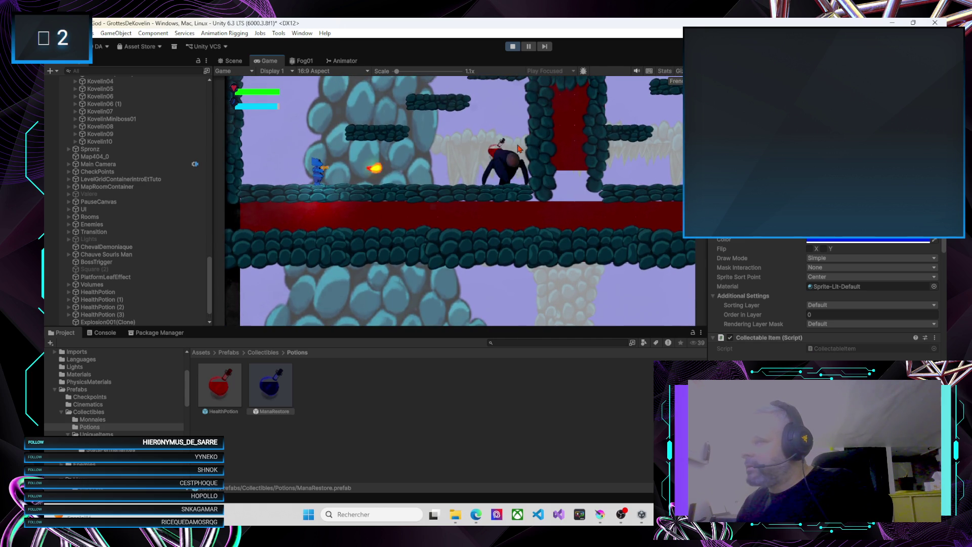
key(Right)
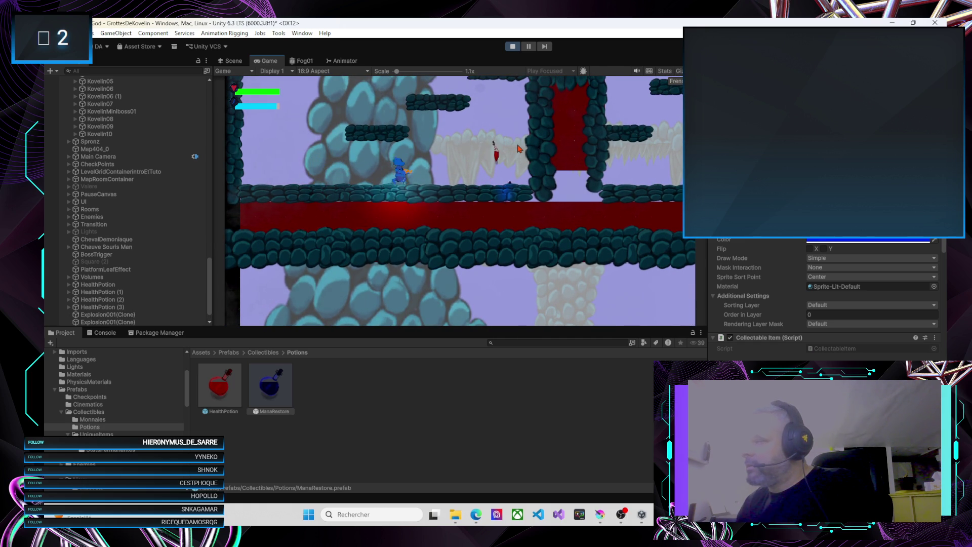
key(Right)
key(Left)
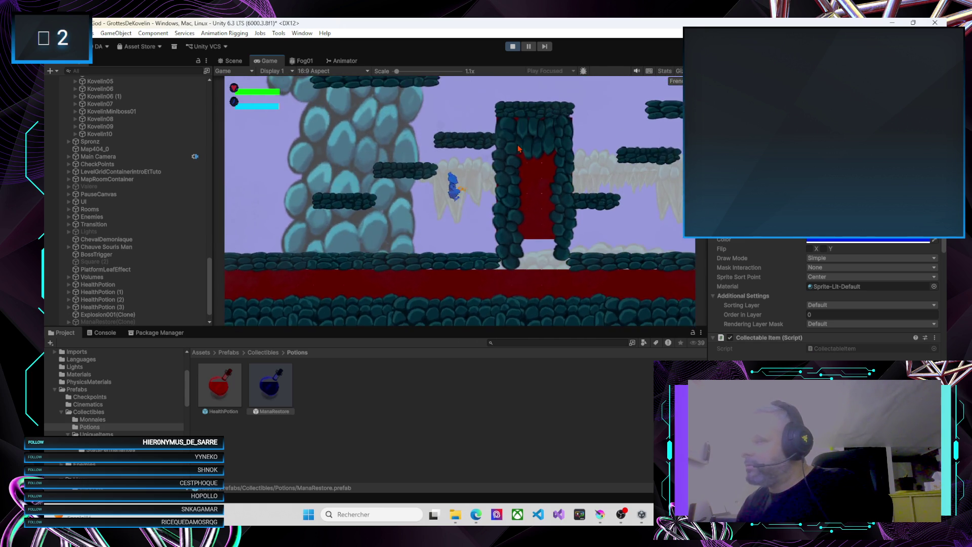
key(Left)
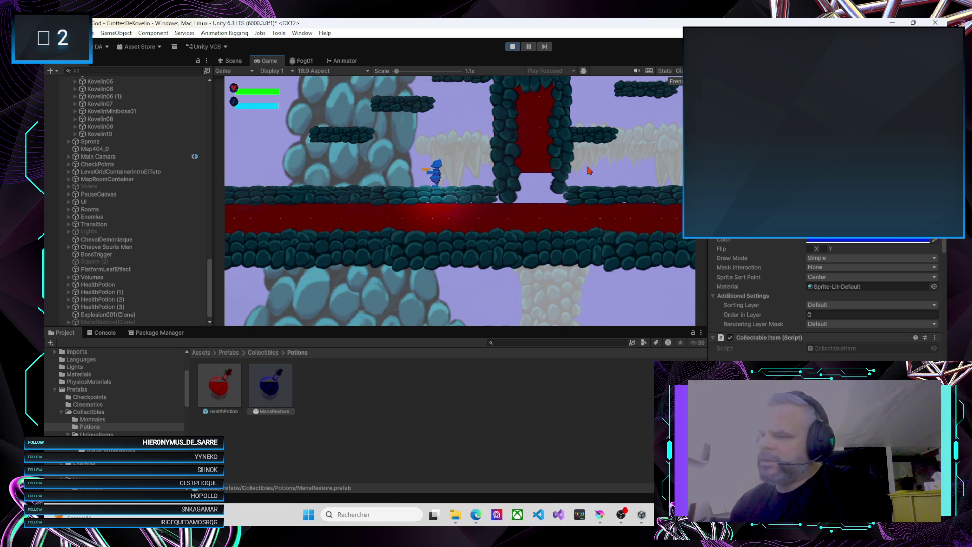
Step: Select ManaRestore(Clone) in the Hierarchy, then jump up the ledges toward the next enemy
click(129, 319)
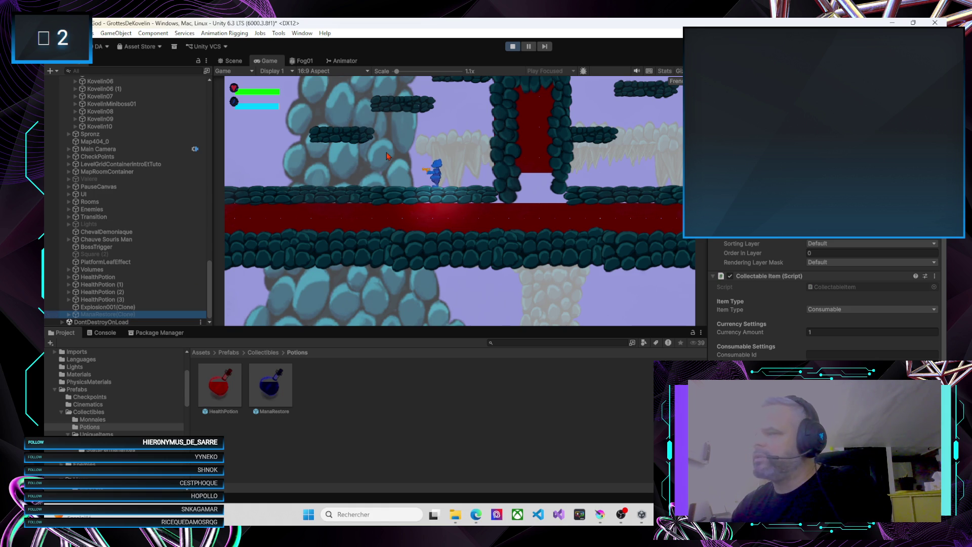
key(Left)
key(space)
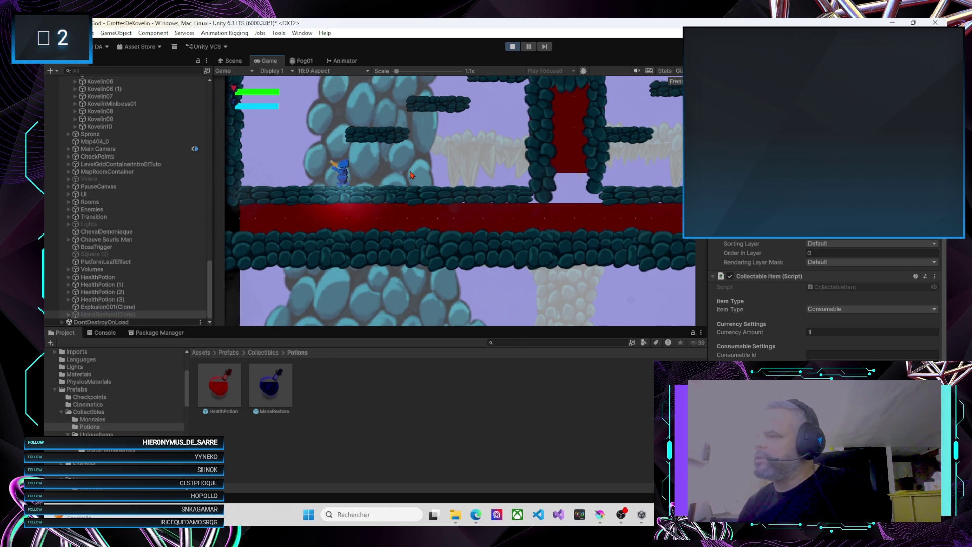
key(space)
key(Right)
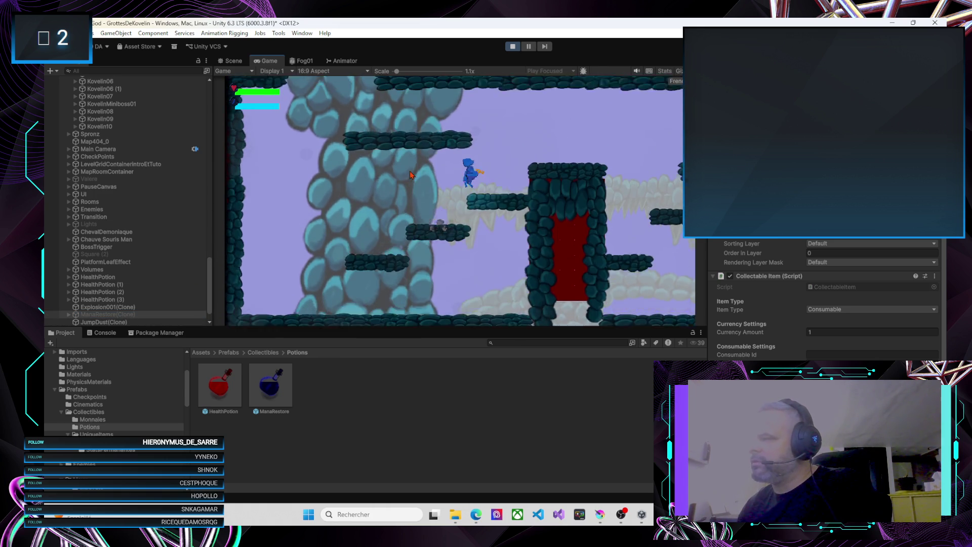
key(space)
key(Left)
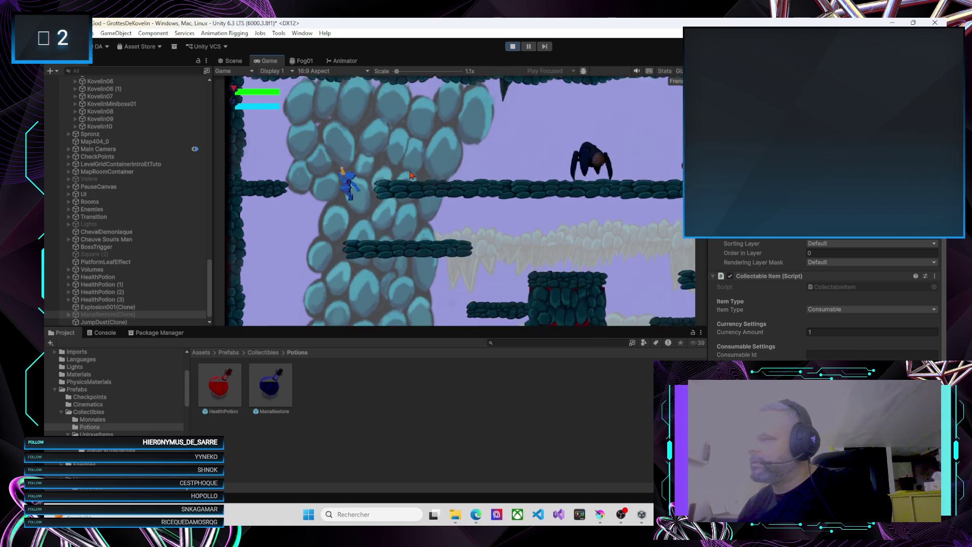
Step: Fire projectiles at the enemy ahead and collect the potion it drops on the ledge
key(Right)
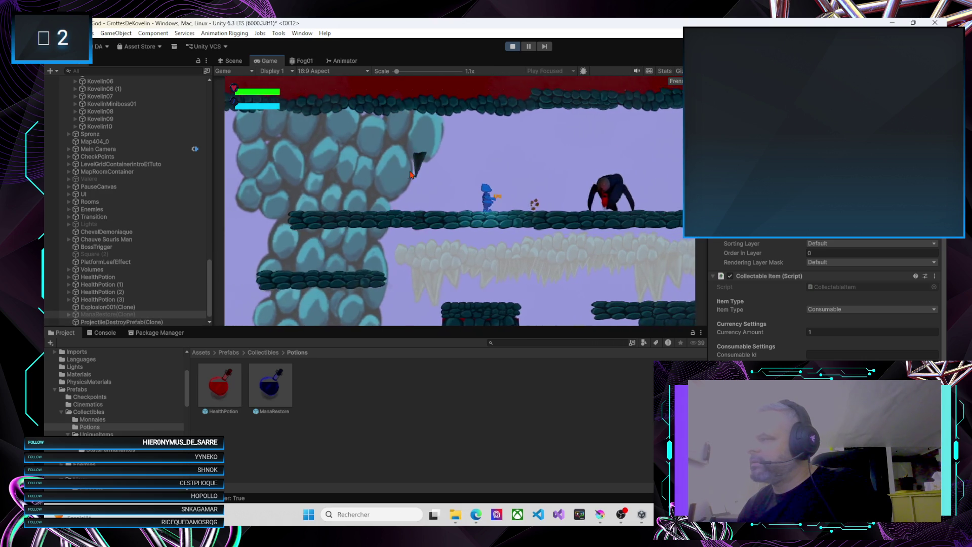
key(Right)
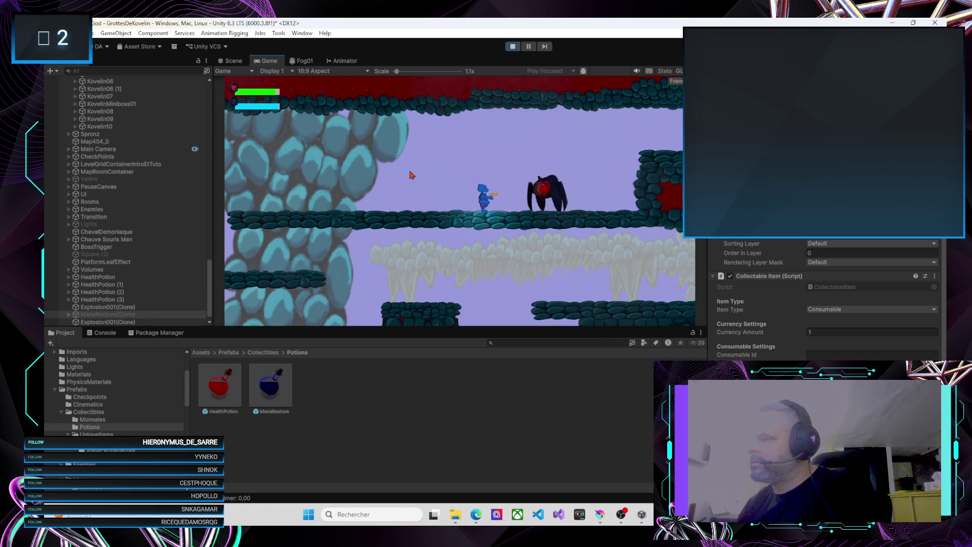
key(Right)
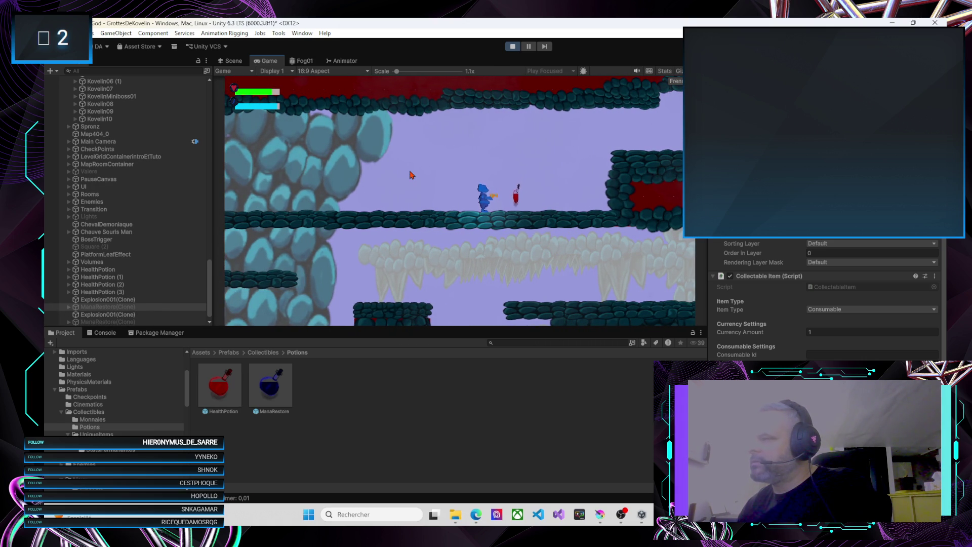
key(Right)
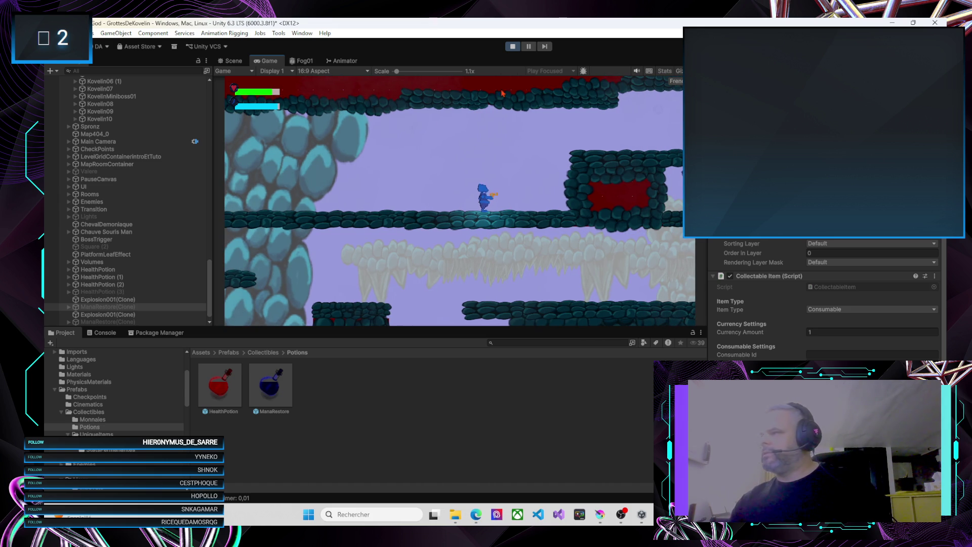
Step: Stop the game and review the HealthPotion prefab's expanded Box Collider 2D settings
click(513, 48)
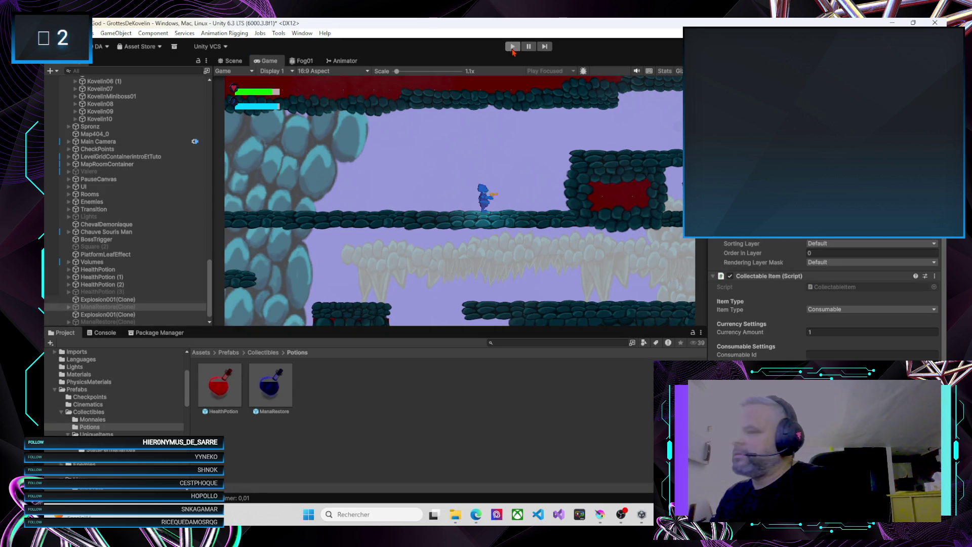
click(233, 389)
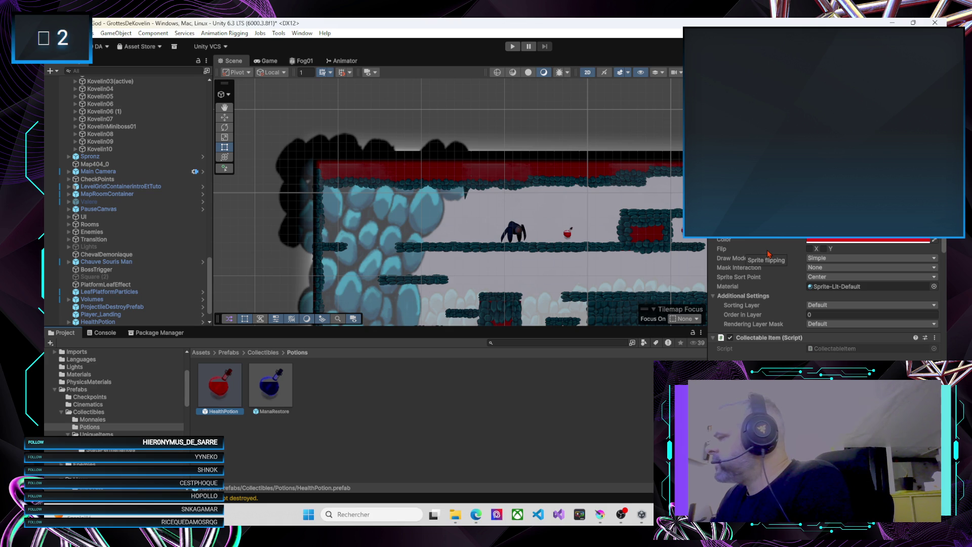
scroll(768, 256, down, 3)
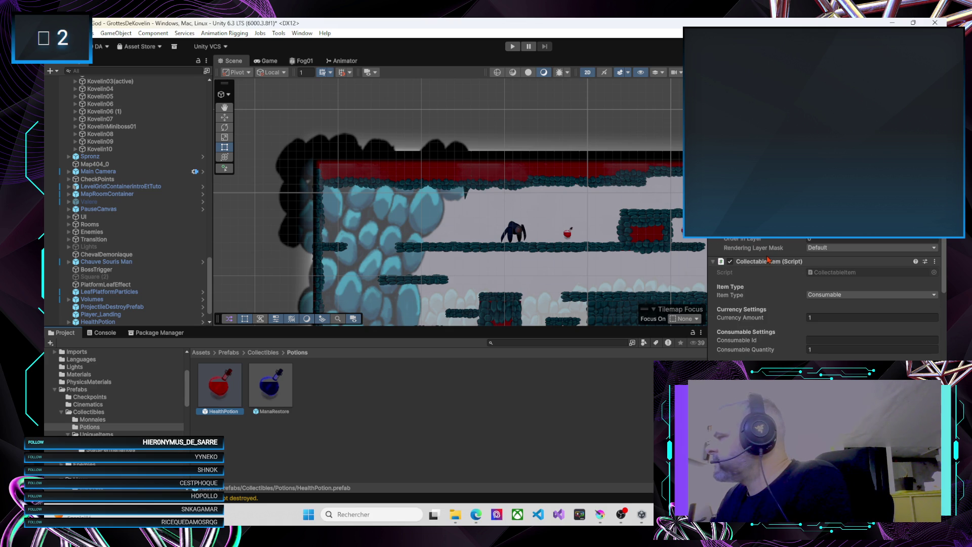
scroll(783, 245, down, 6)
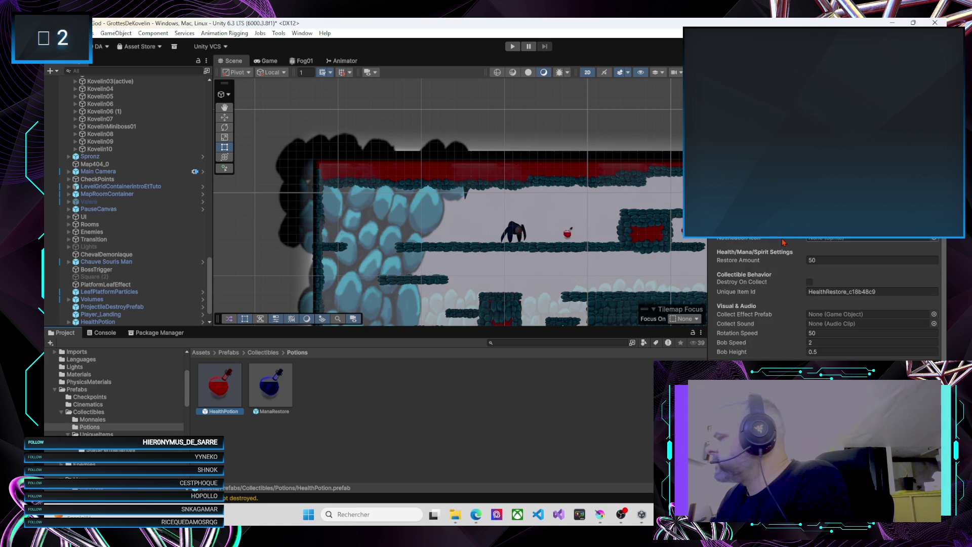
click(714, 342)
scroll(793, 359, down, 2)
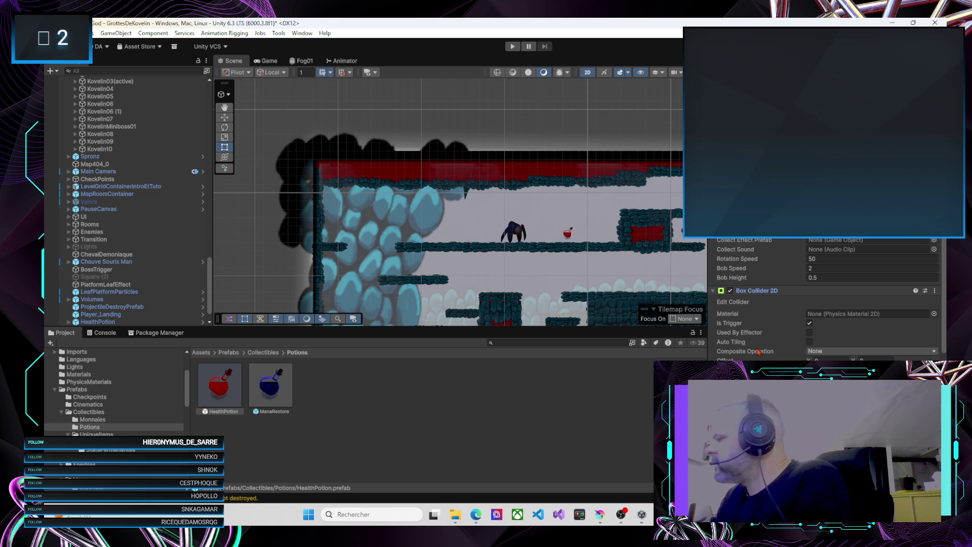
scroll(828, 299, down, 5)
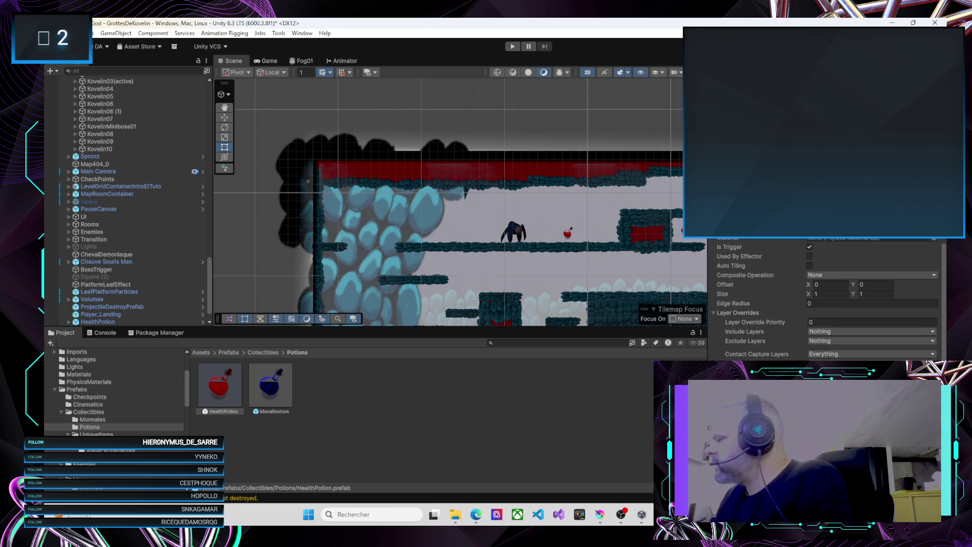
scroll(829, 299, down, 10)
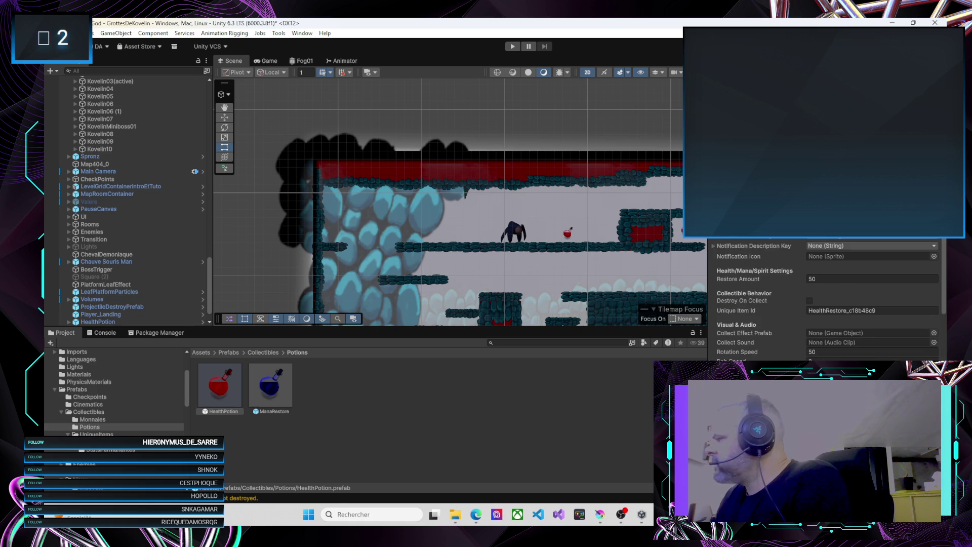
scroll(828, 299, up, 3)
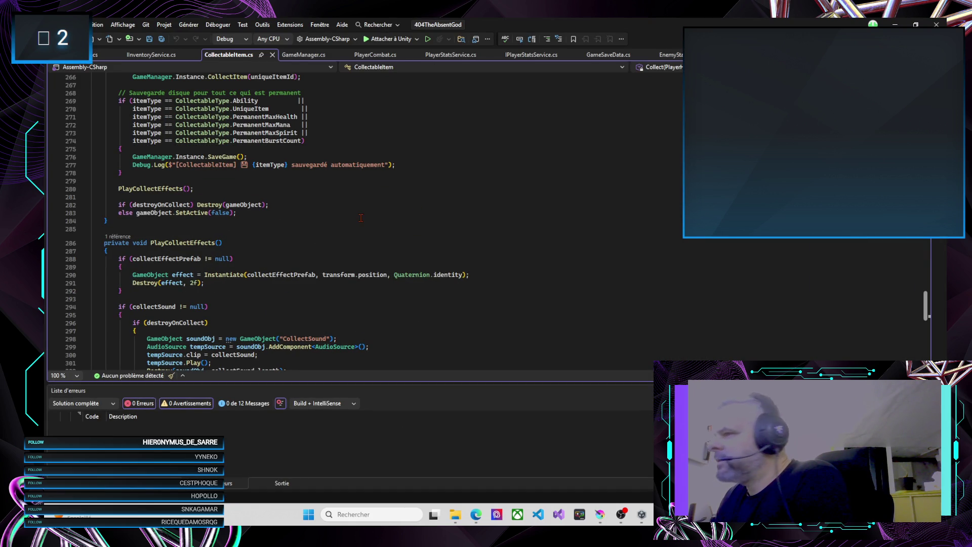
Step: Scroll up CollectableItem.cs, jump to OnTriggerEnter2D via the member list, and select its Collect call
scroll(330, 234, up, 7)
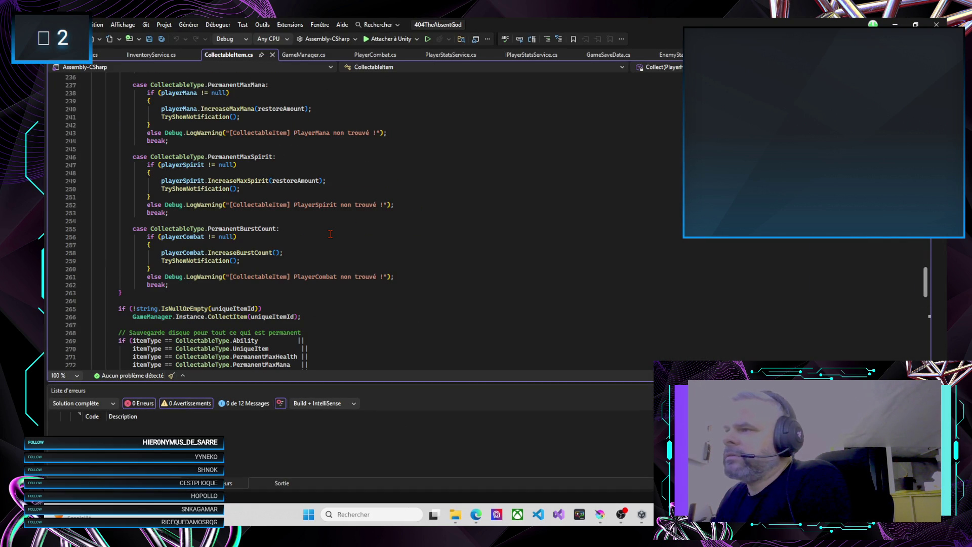
scroll(331, 234, up, 17)
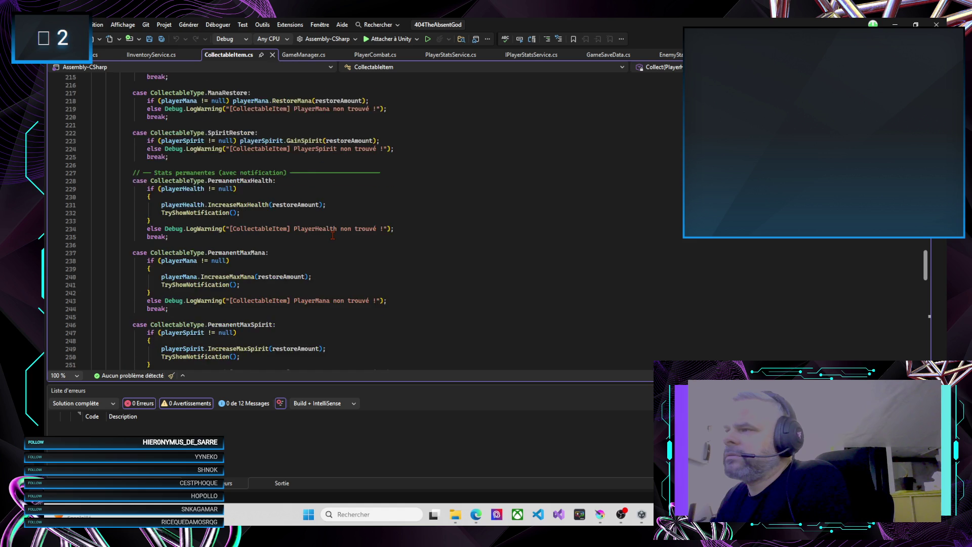
scroll(333, 235, up, 10)
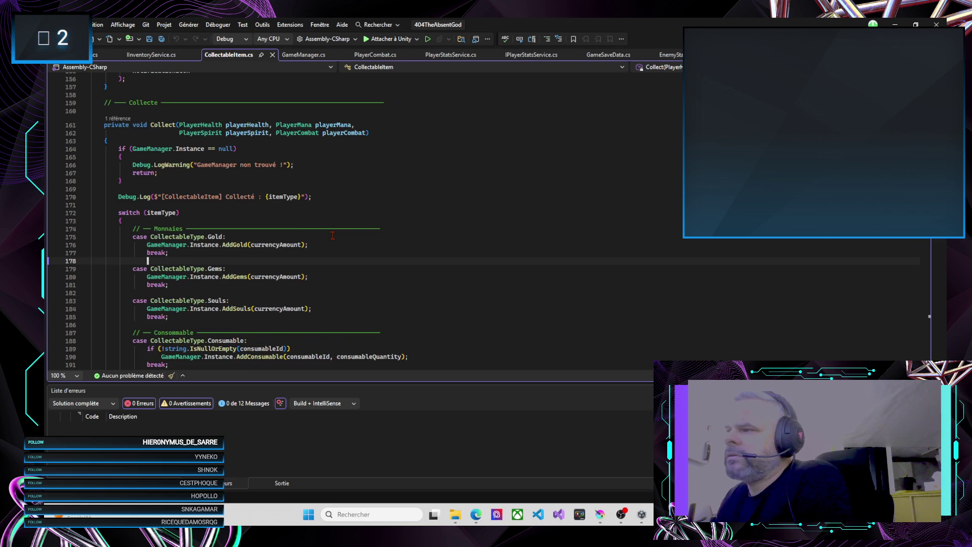
scroll(333, 235, up, 2)
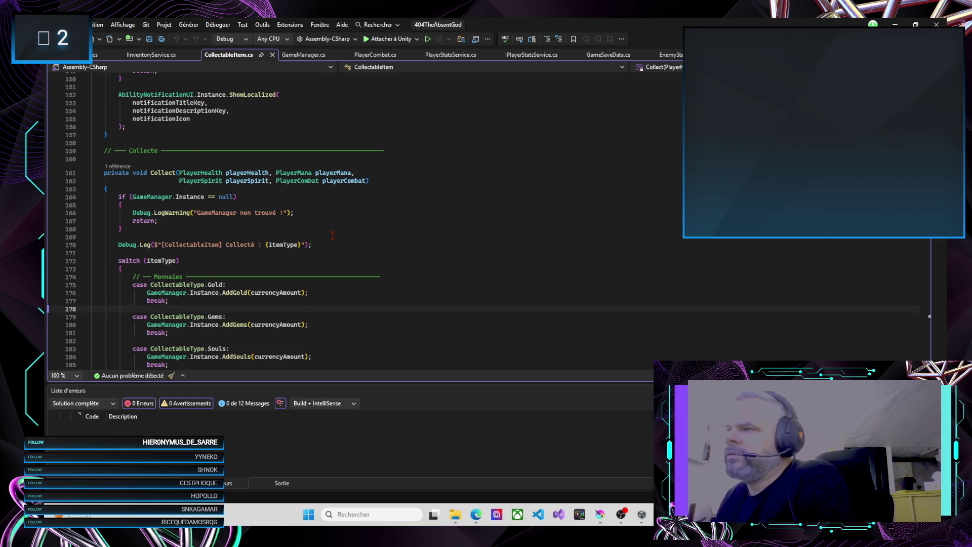
scroll(332, 235, up, 2)
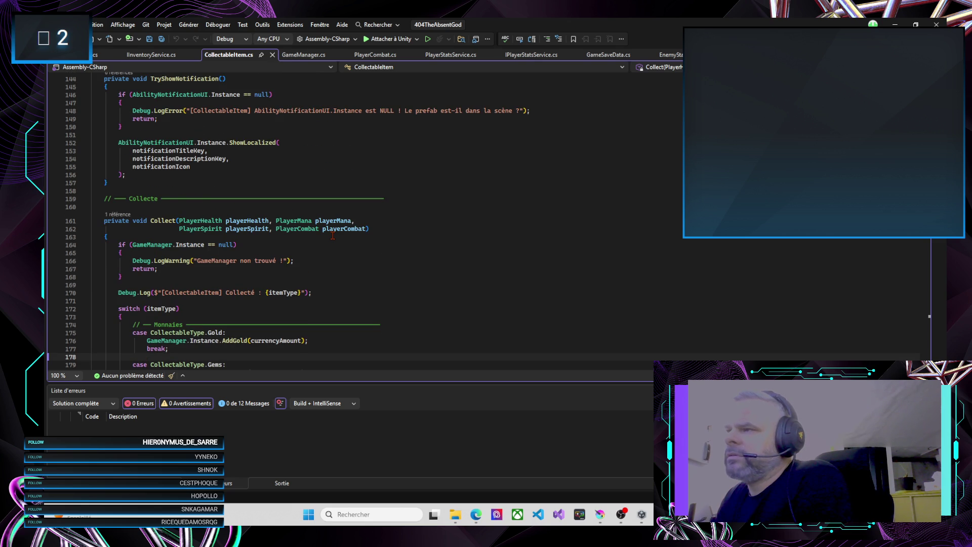
scroll(333, 235, up, 5)
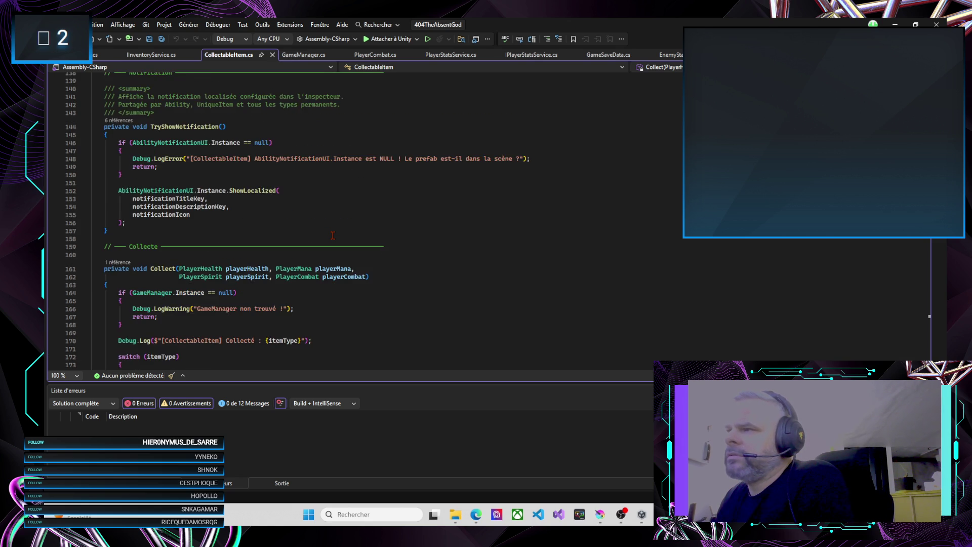
click(675, 71)
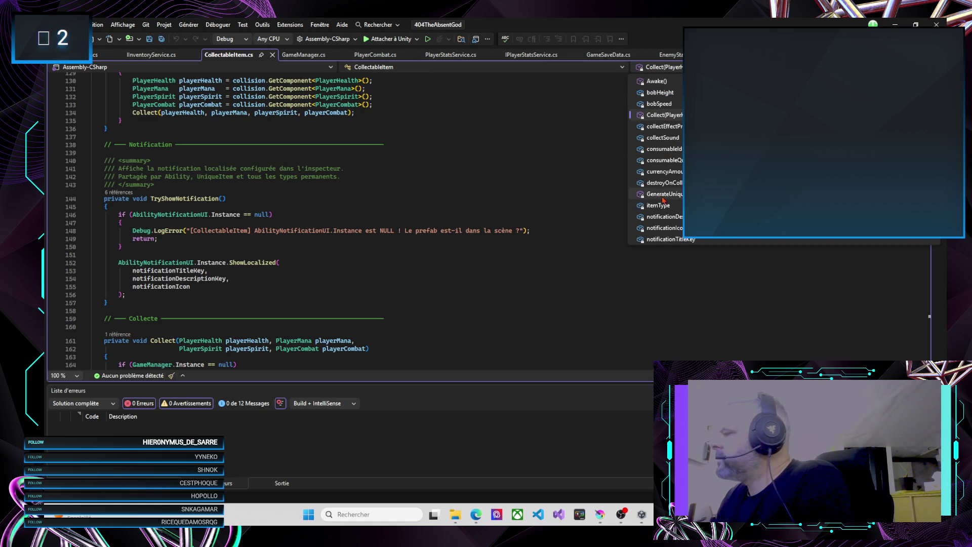
click(675, 236)
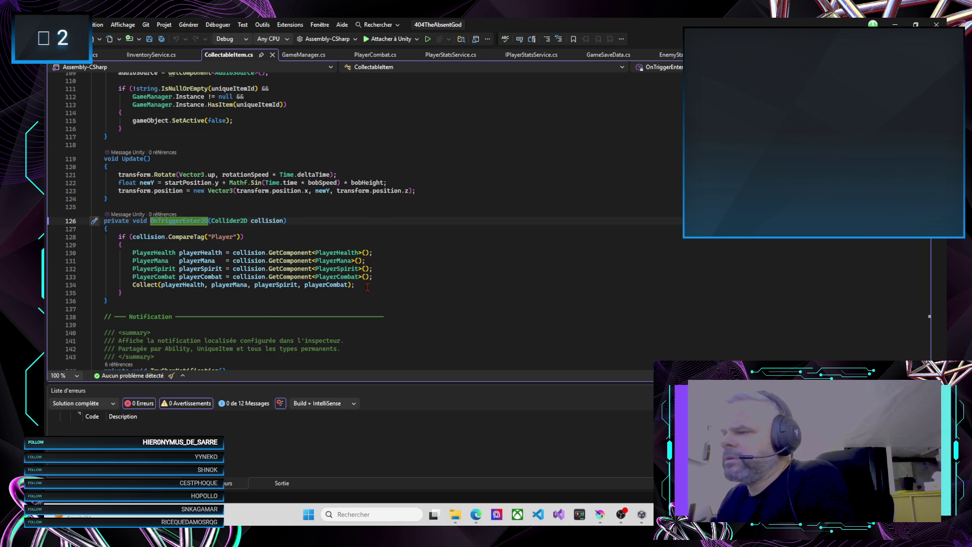
scroll(367, 288, down, 1)
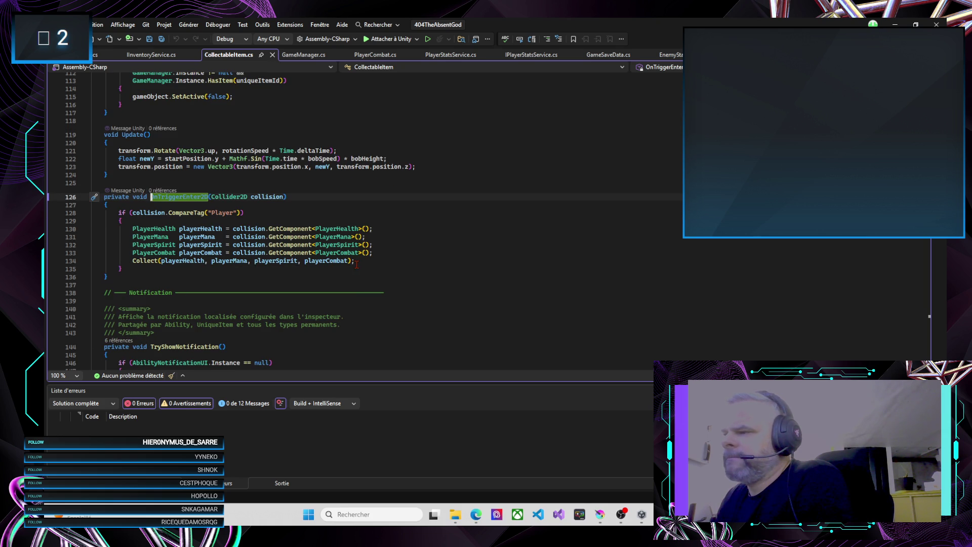
click(148, 261)
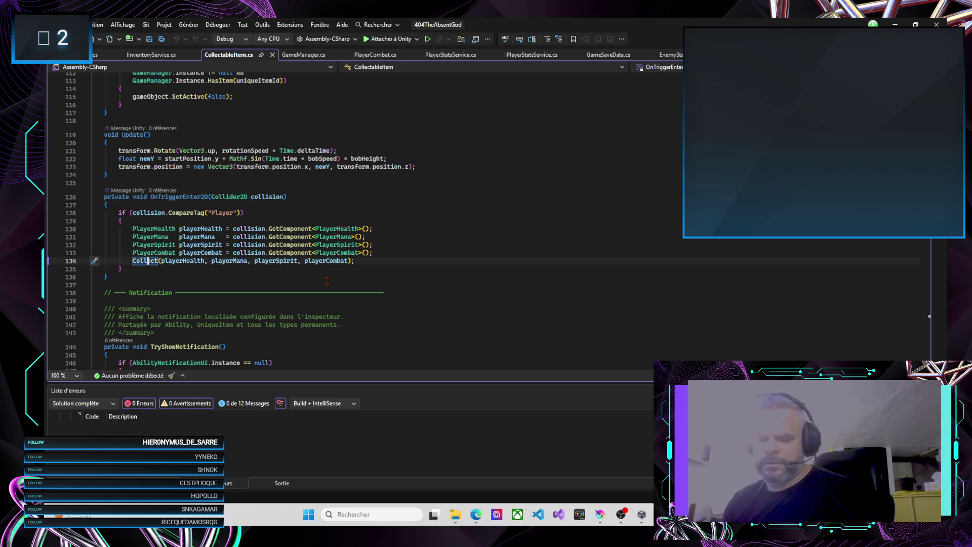
key(F12)
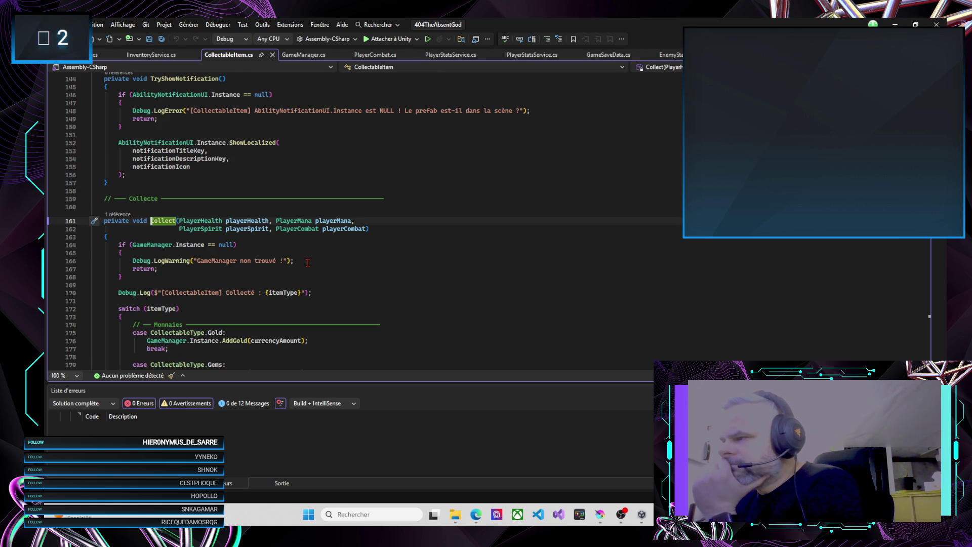
scroll(308, 263, down, 2)
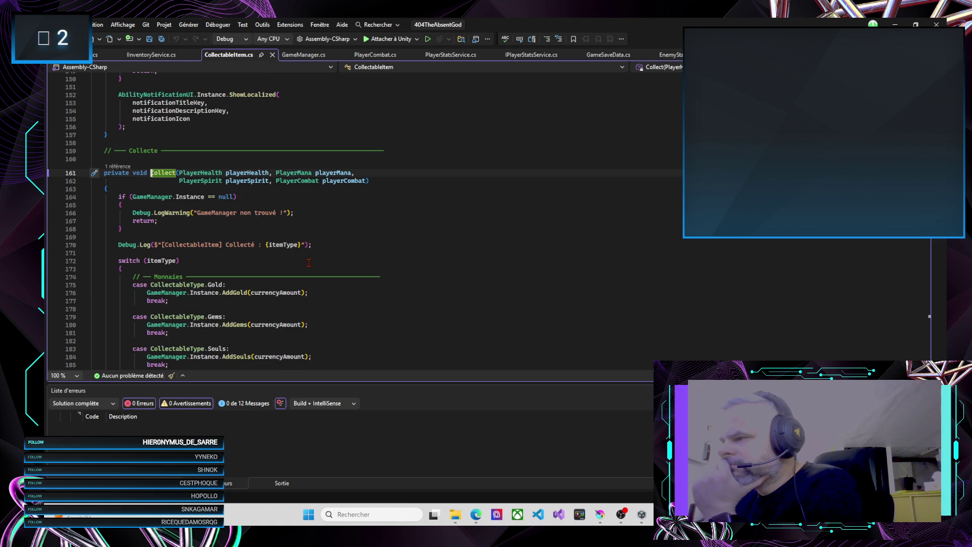
scroll(309, 263, down, 1)
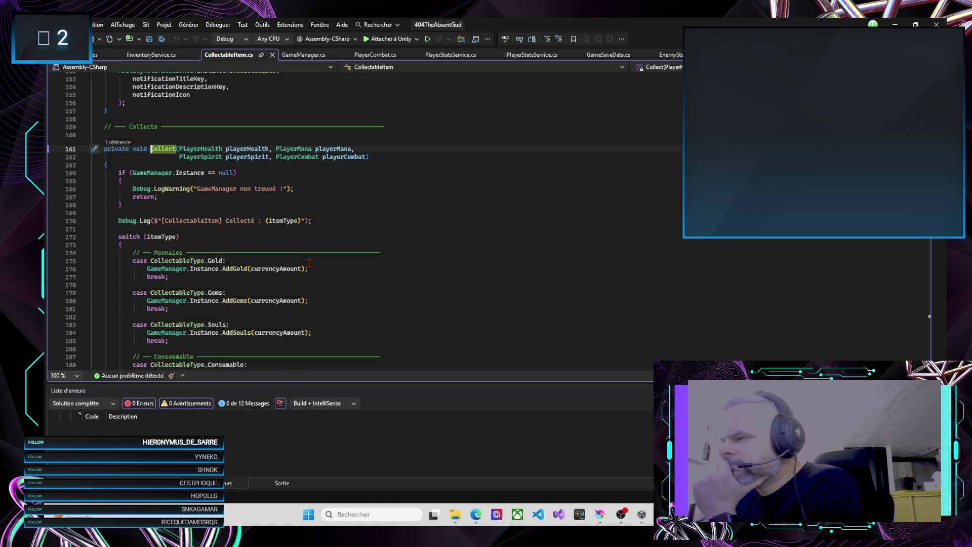
scroll(309, 263, down, 1)
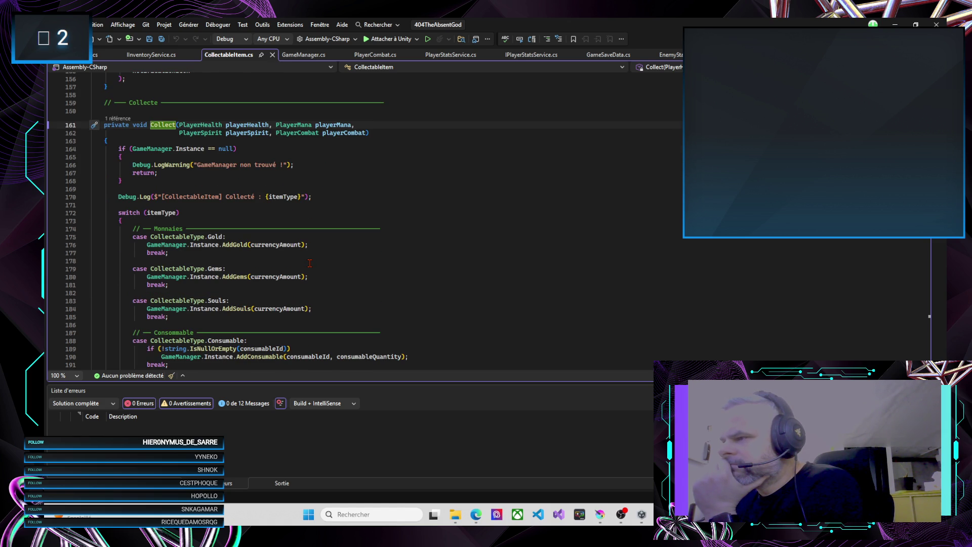
scroll(309, 263, down, 2)
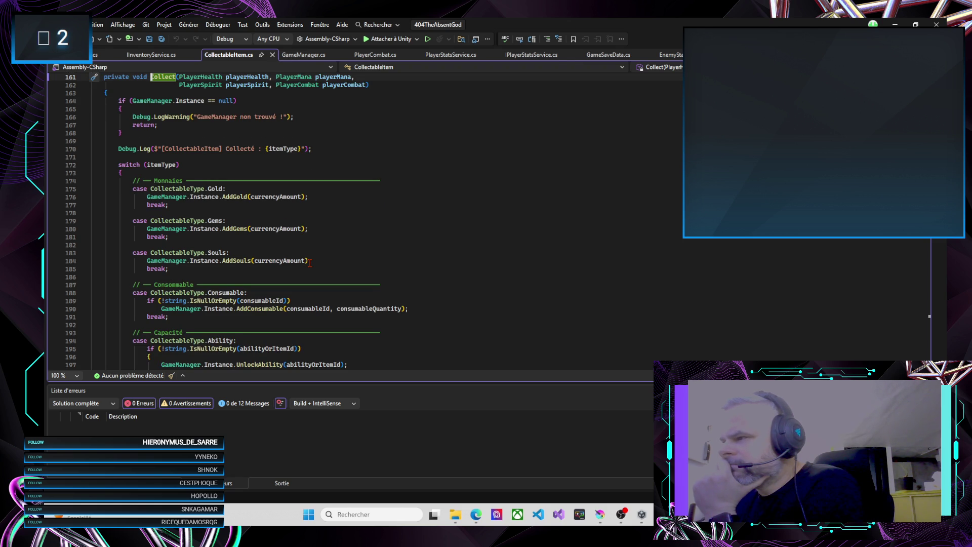
scroll(309, 262, down, 1)
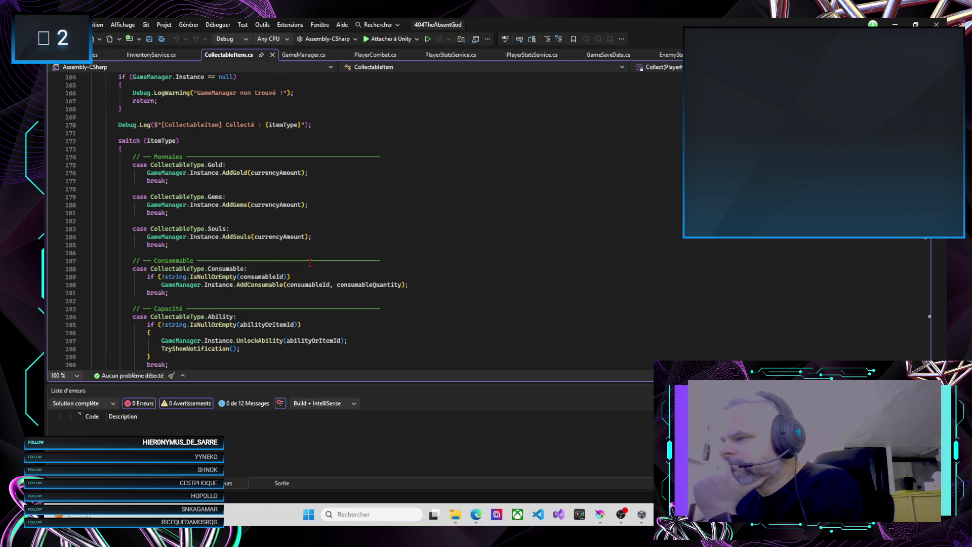
scroll(309, 263, down, 1)
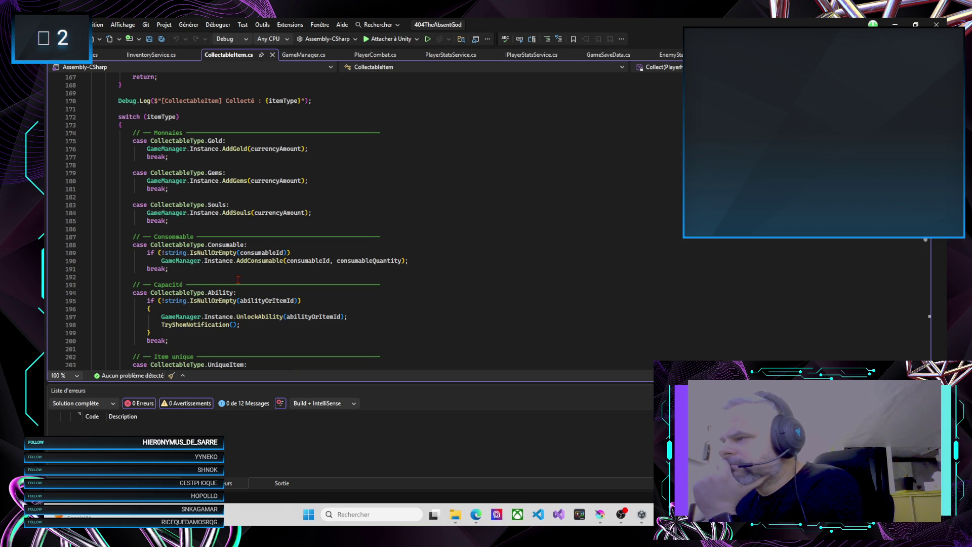
mouse_move(271, 263)
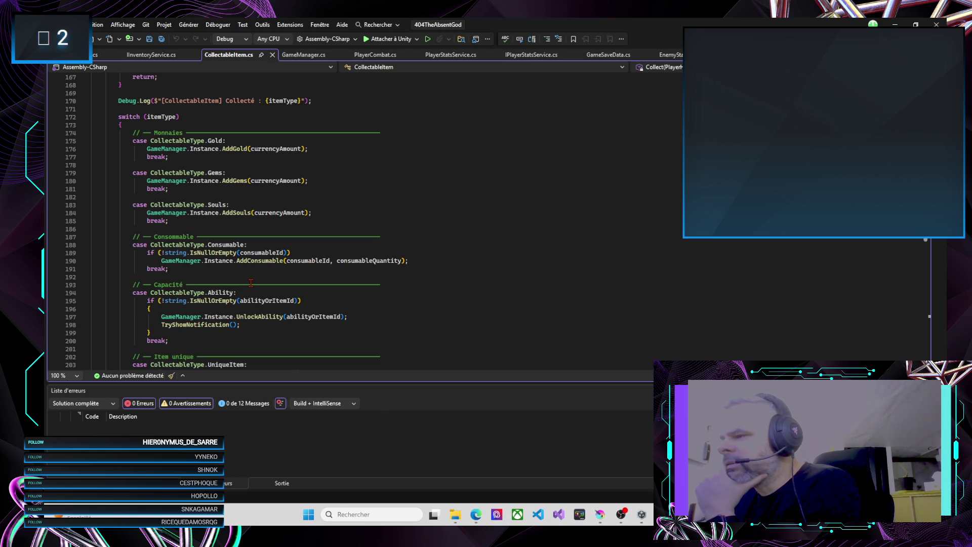
scroll(250, 282, down, 1)
scroll(251, 283, down, 4)
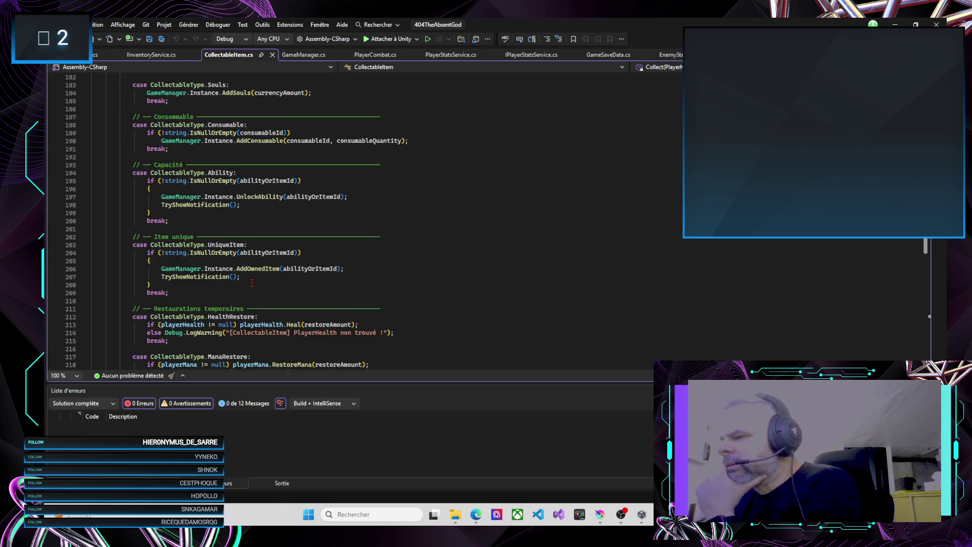
scroll(251, 282, down, 1)
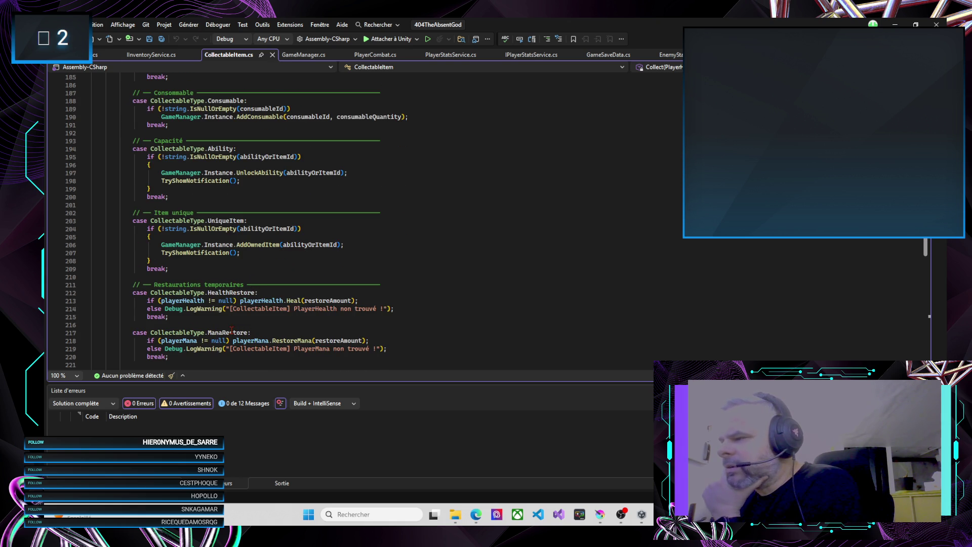
mouse_move(268, 301)
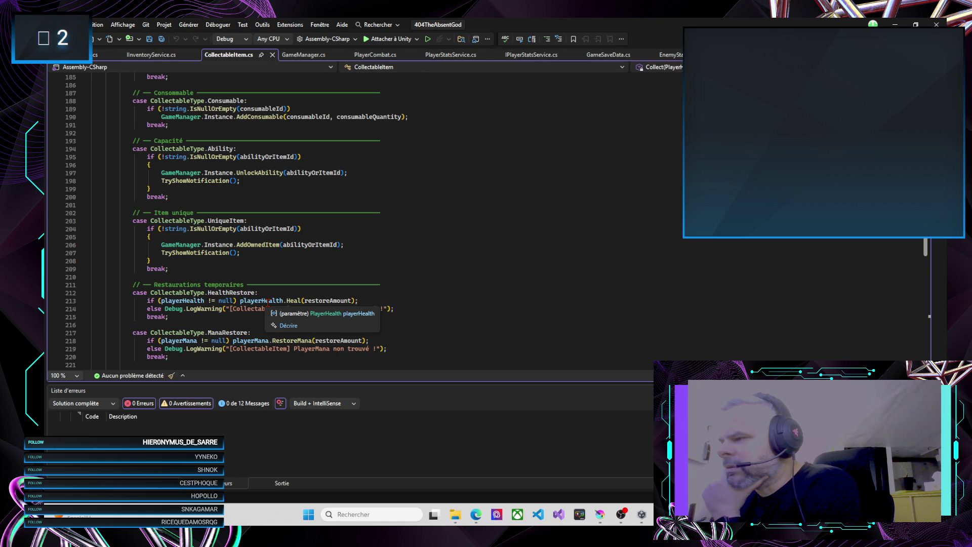
scroll(268, 301, down, 1)
mouse_move(287, 277)
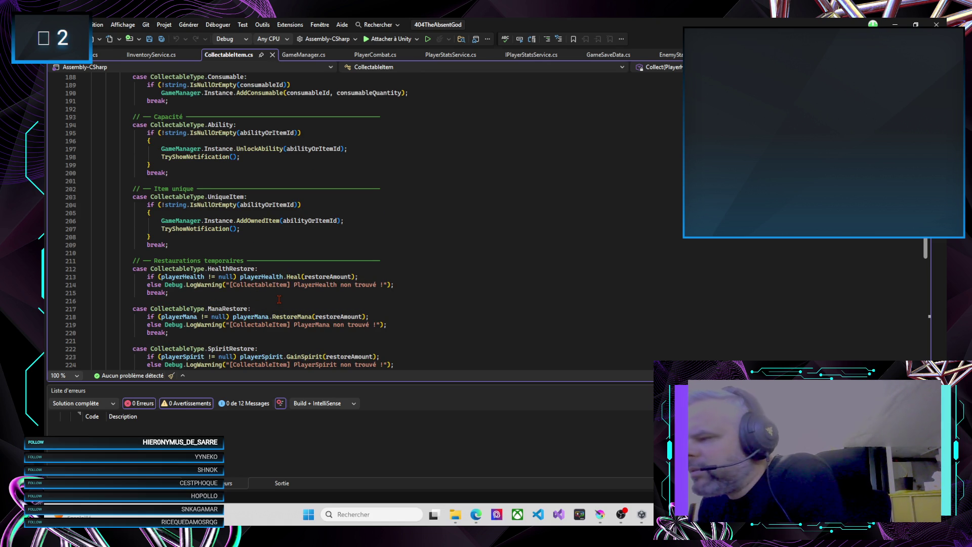
scroll(282, 300, down, 4)
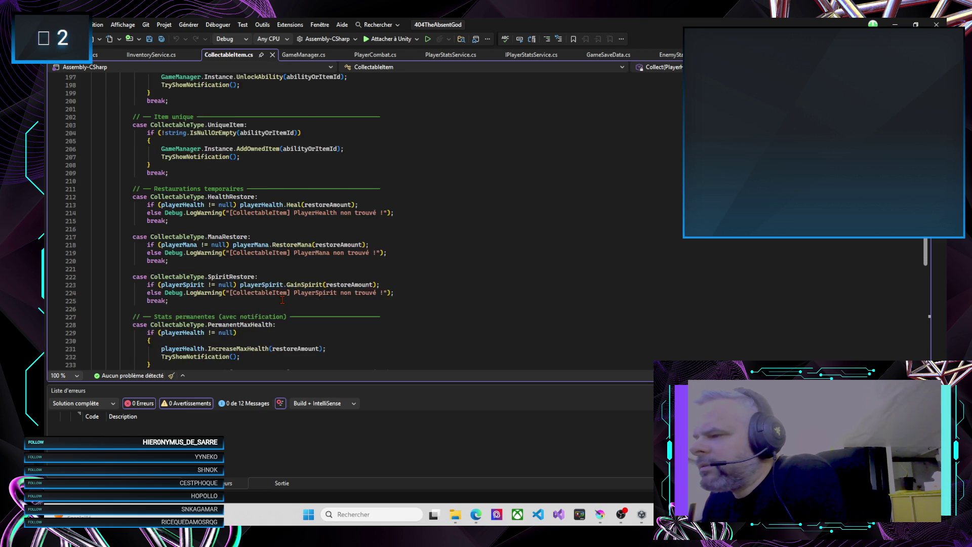
scroll(282, 300, down, 9)
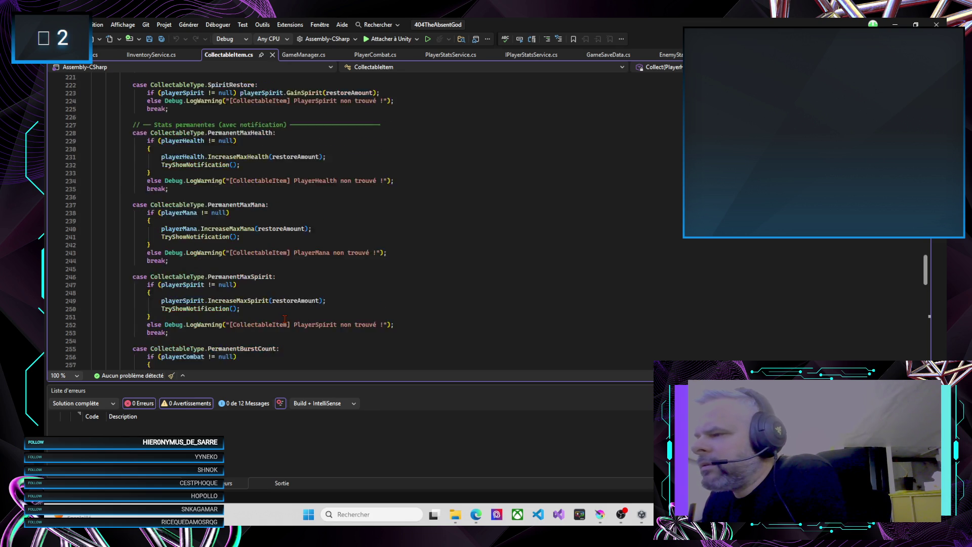
scroll(285, 319, down, 4)
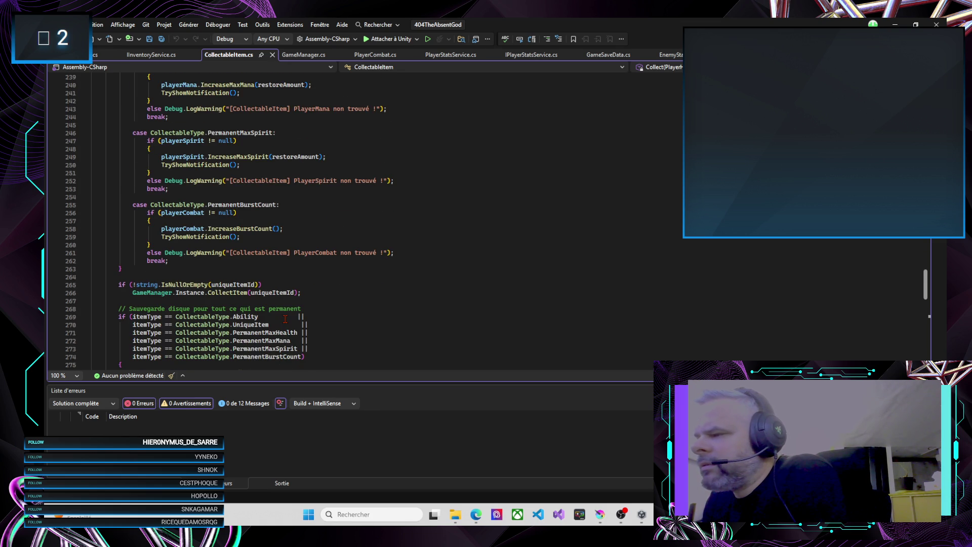
scroll(285, 319, down, 1)
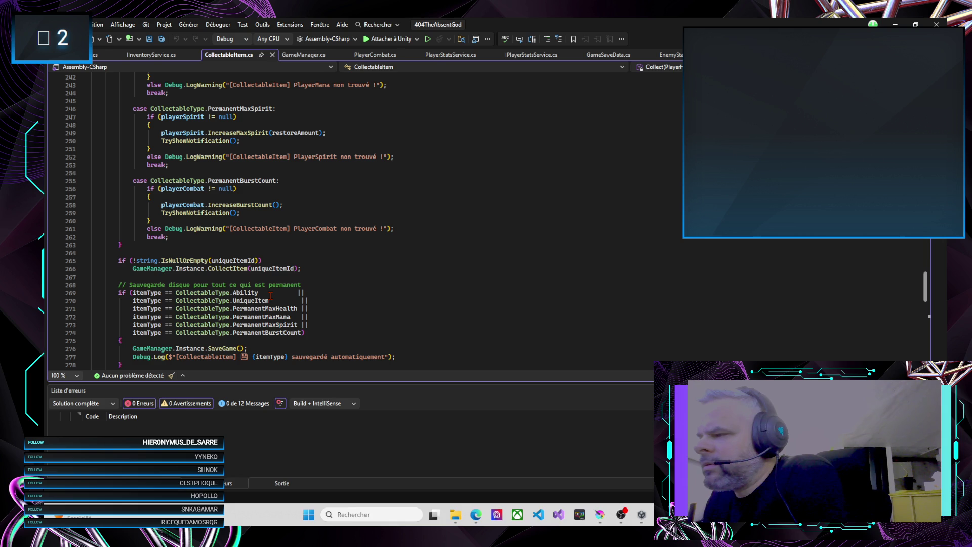
scroll(281, 304, down, 4)
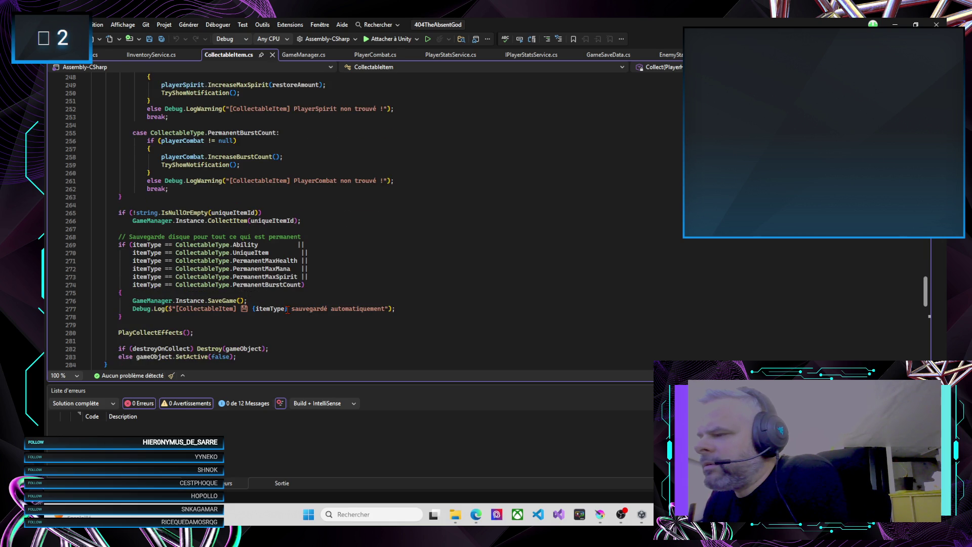
scroll(288, 310, down, 4)
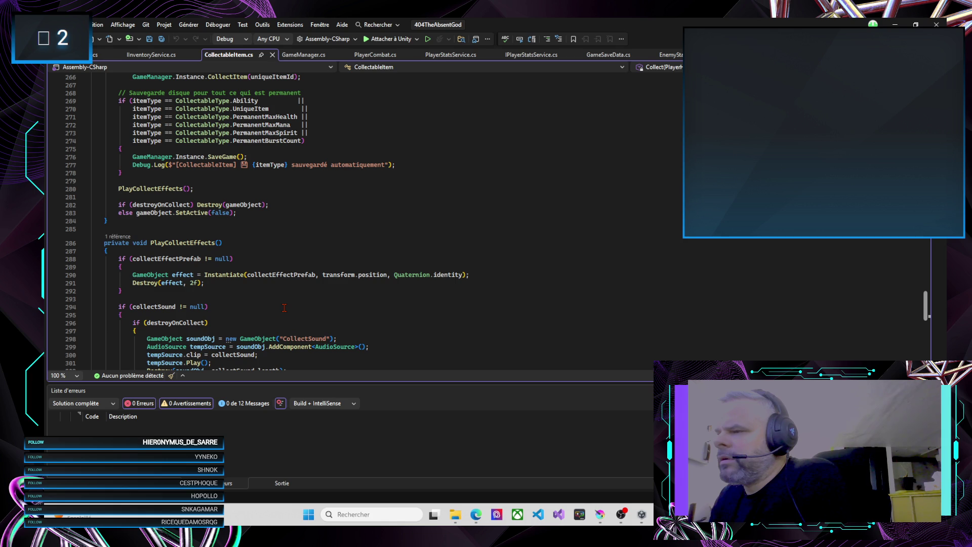
scroll(284, 308, down, 3)
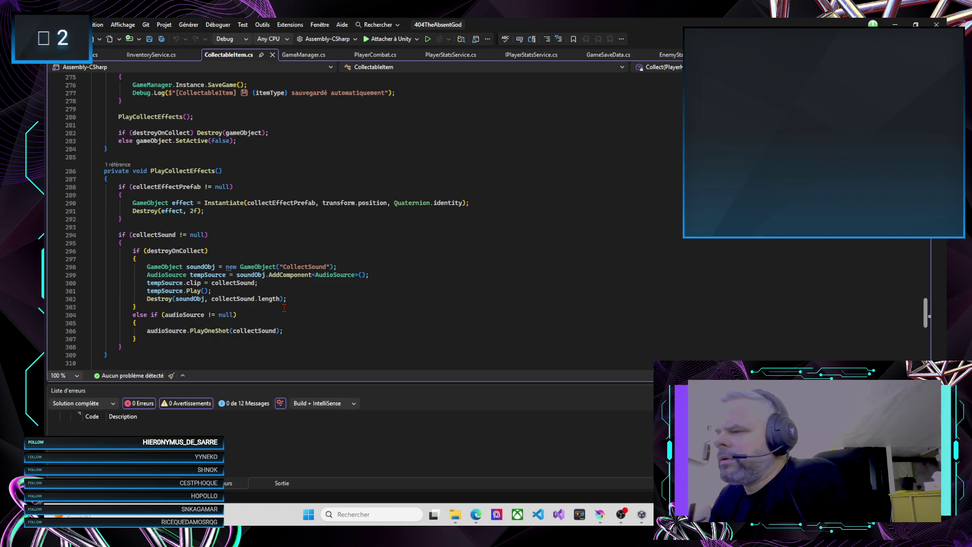
scroll(285, 308, down, 3)
scroll(284, 307, down, 3)
scroll(284, 308, up, 3)
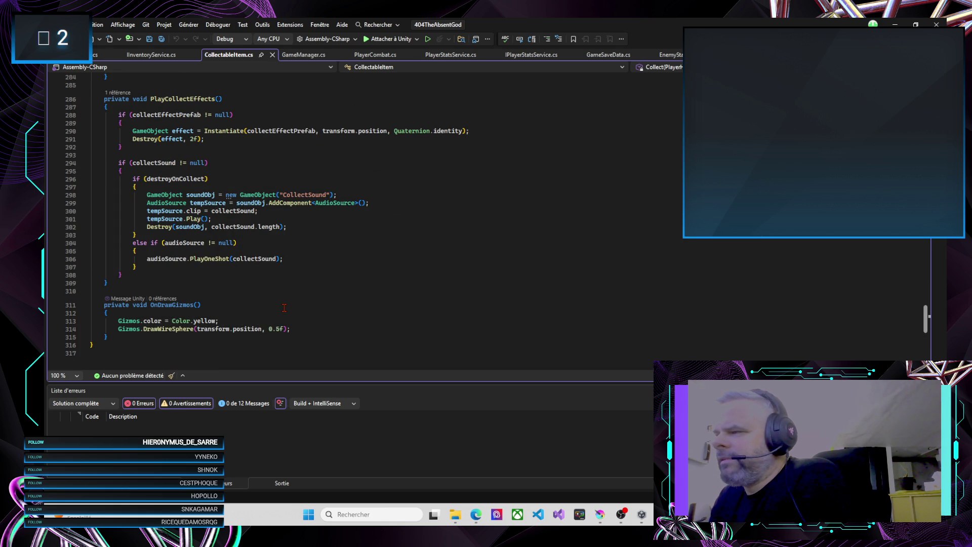
scroll(284, 308, up, 2)
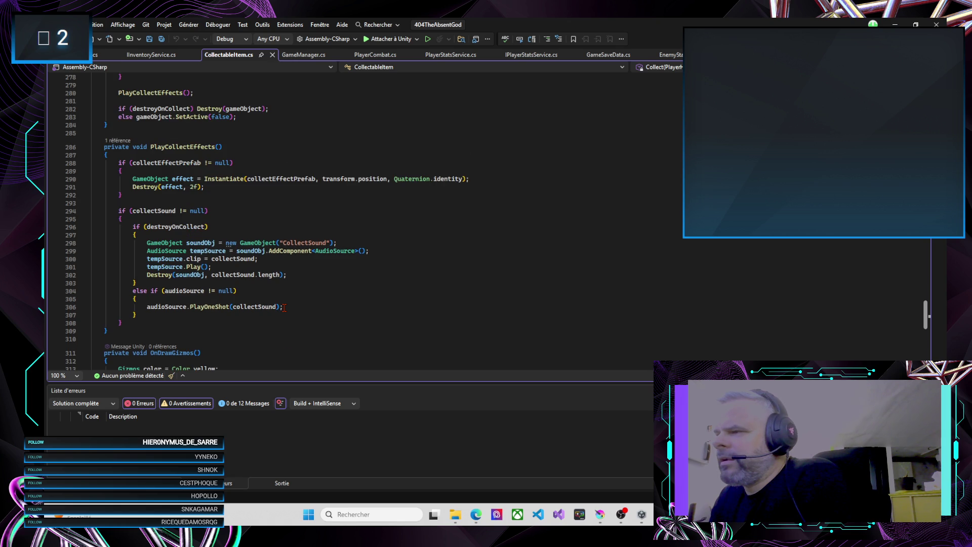
scroll(285, 308, up, 7)
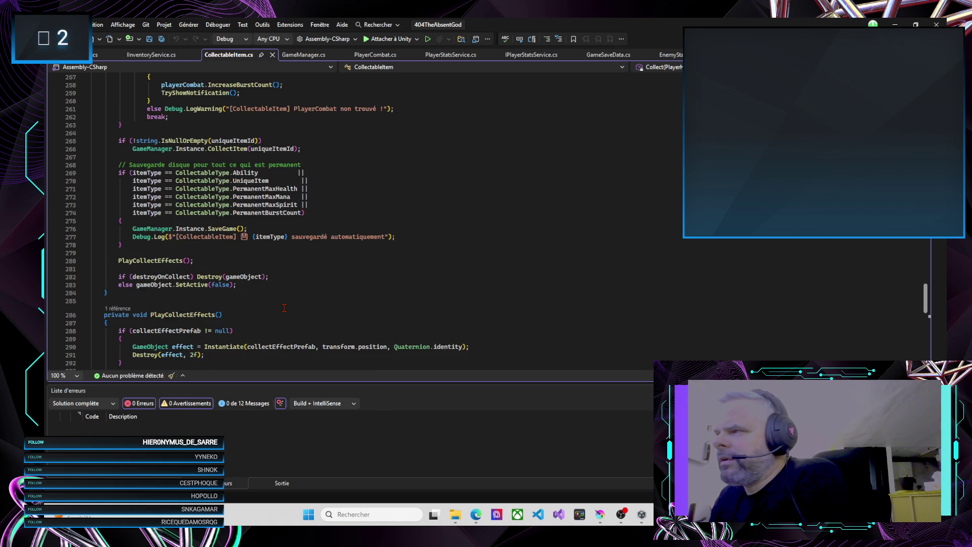
scroll(284, 307, up, 18)
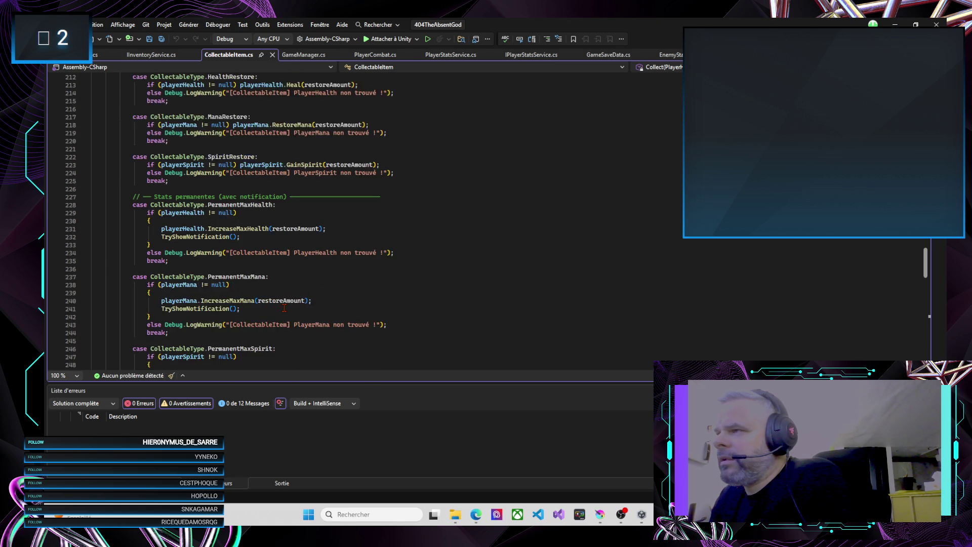
scroll(284, 308, up, 17)
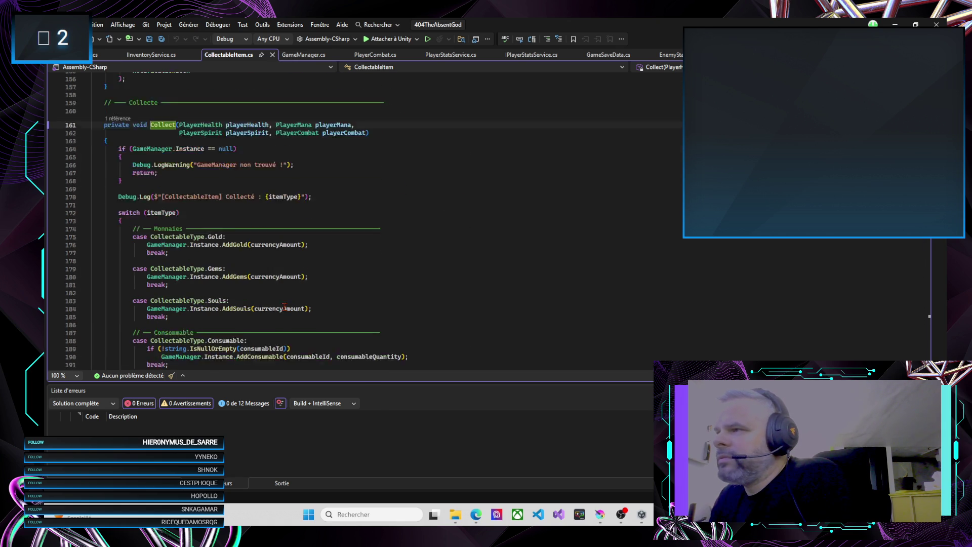
scroll(284, 308, up, 1)
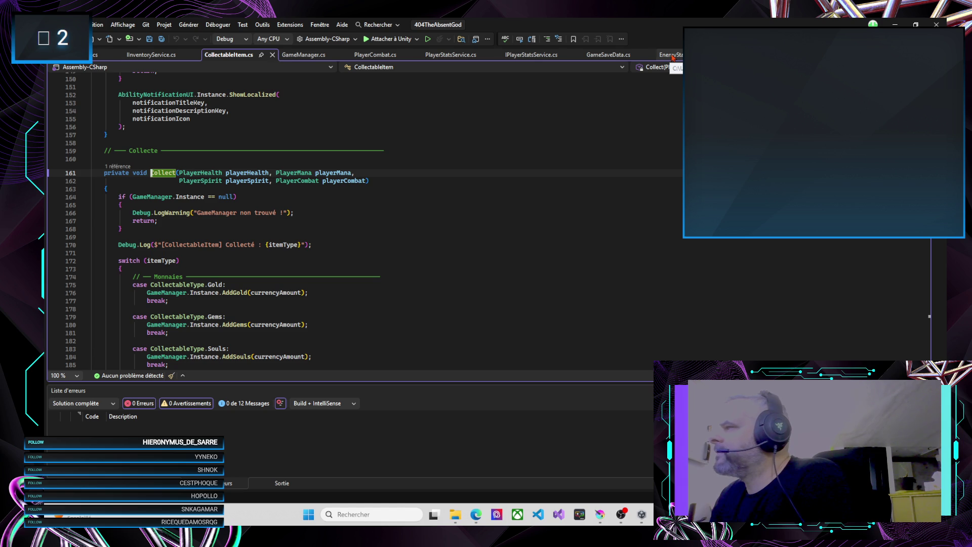
Step: Add a breakpoint at line 335 in EnemyStats.cs DropLoot, attach to Unity, and return to Unity
click(671, 55)
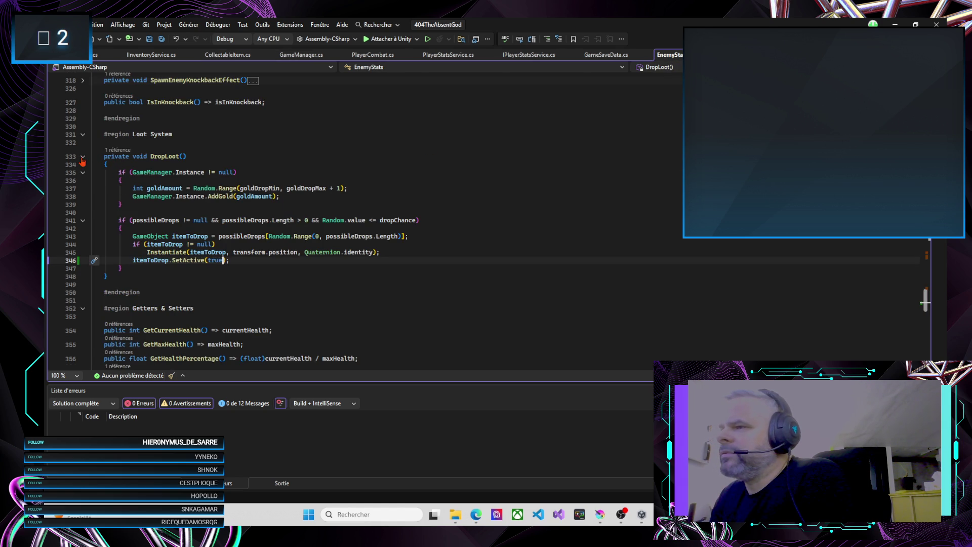
click(59, 158)
click(61, 169)
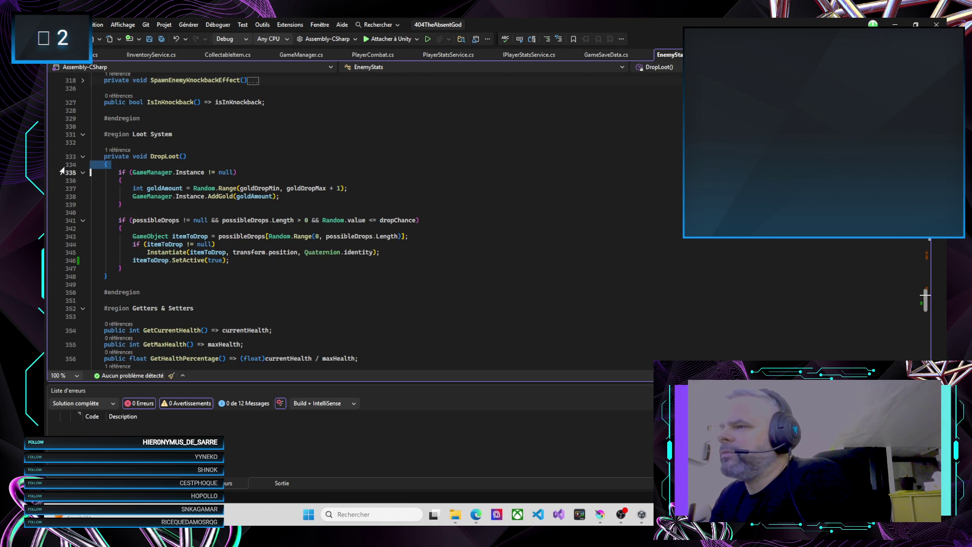
click(53, 172)
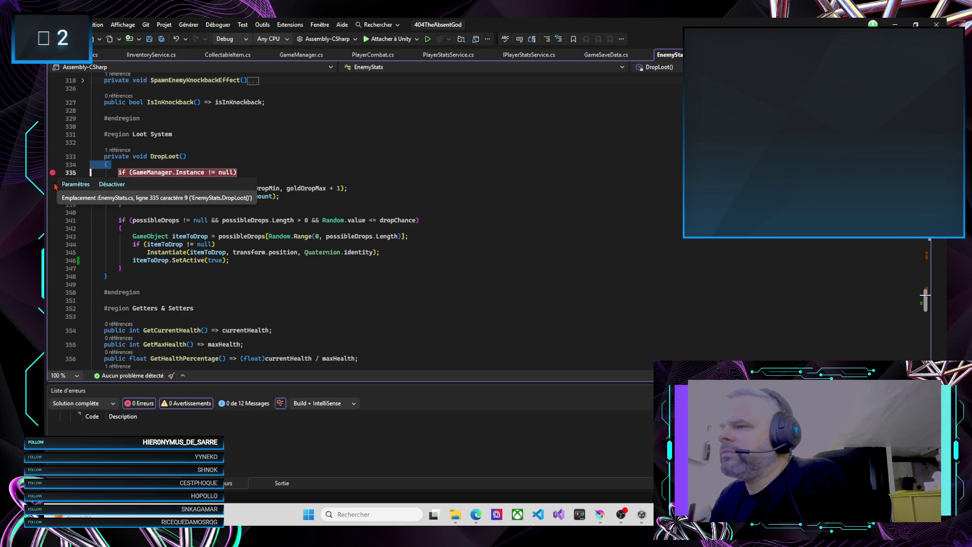
click(385, 39)
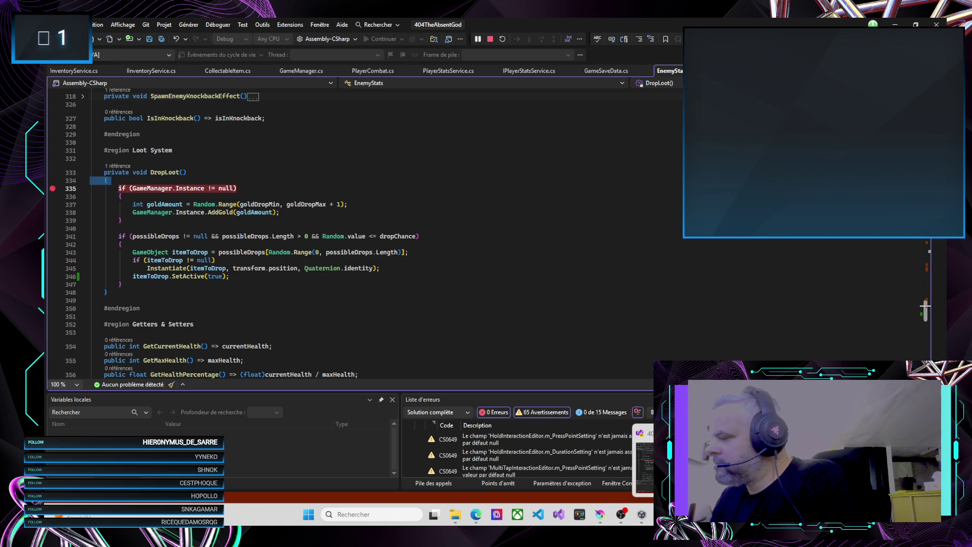
key(alt+Tab)
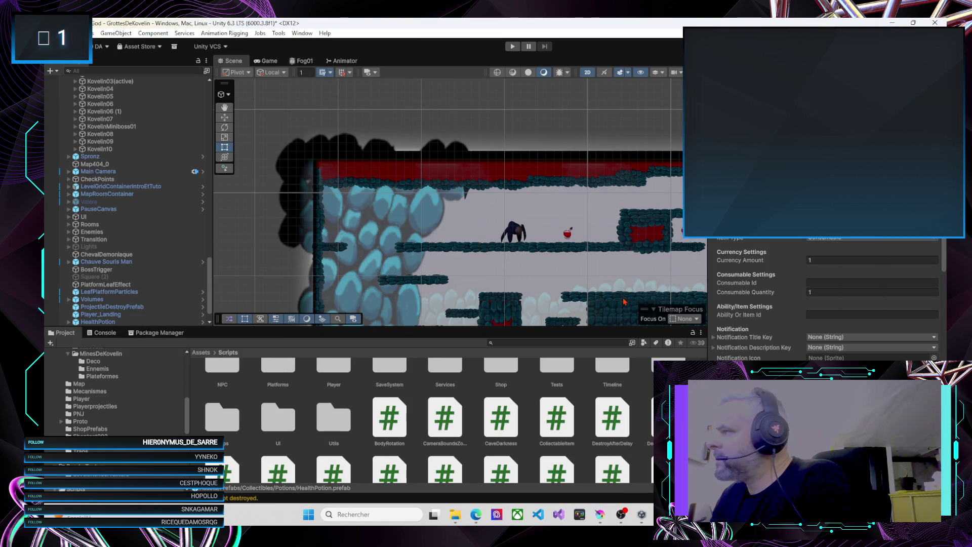
Step: Start play mode and move the character up the slope and platforms toward the boss
click(513, 47)
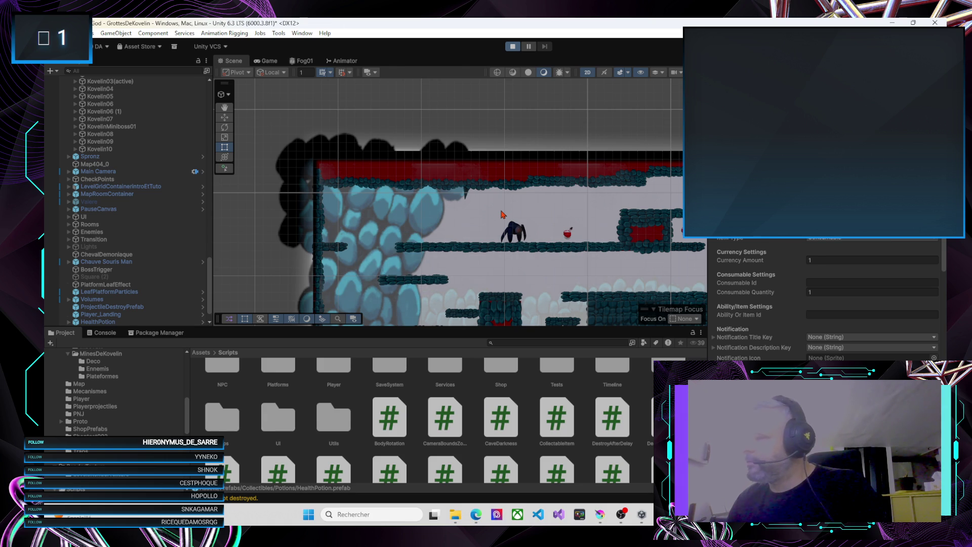
key(d)
key(space)
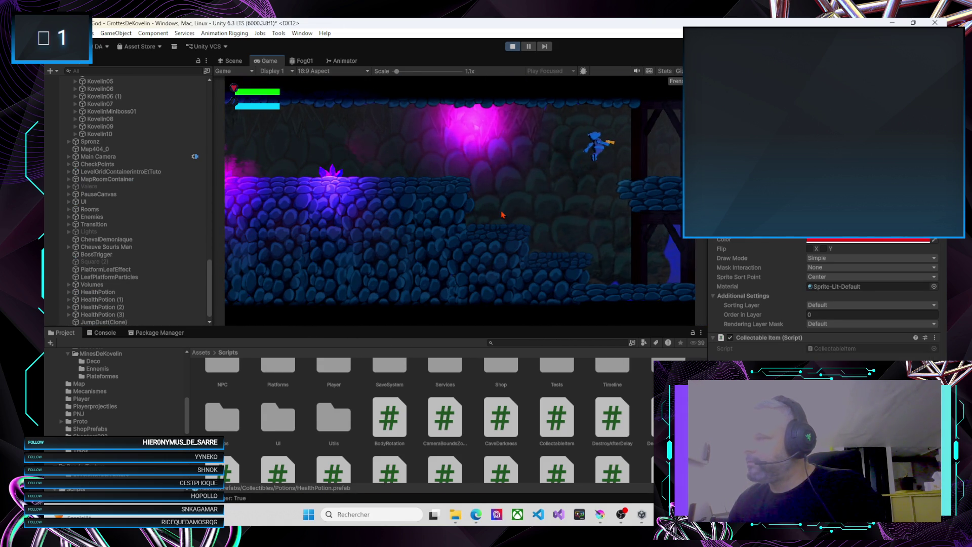
key(d)
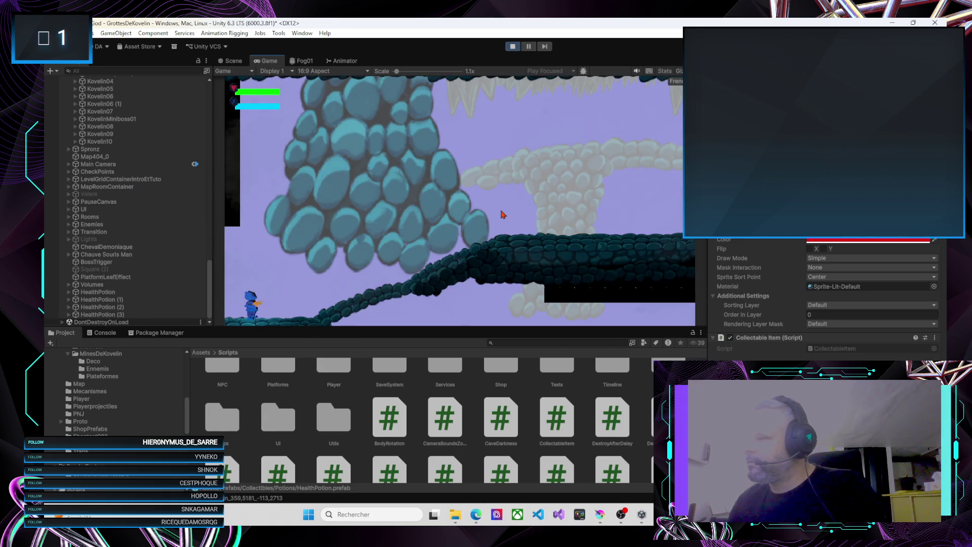
key(d)
key(d)
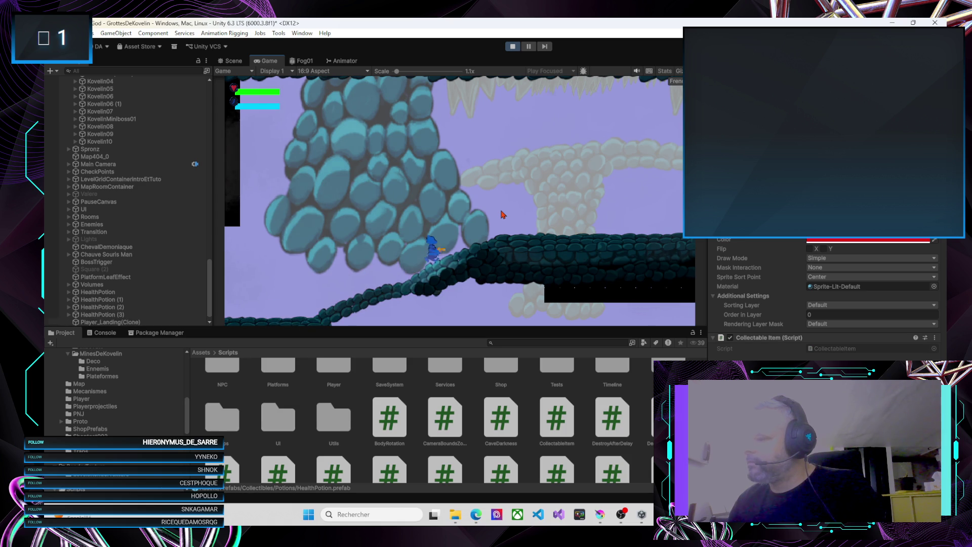
key(d)
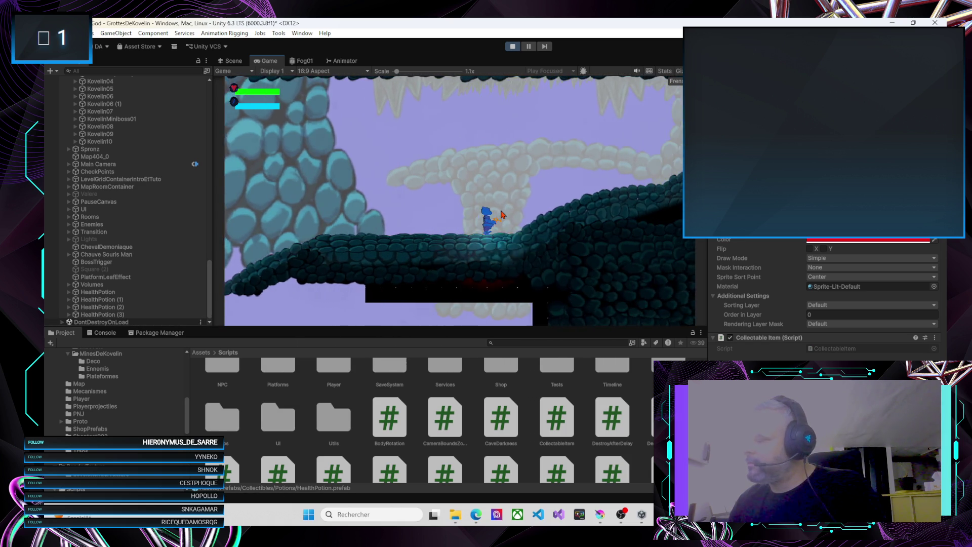
key(space)
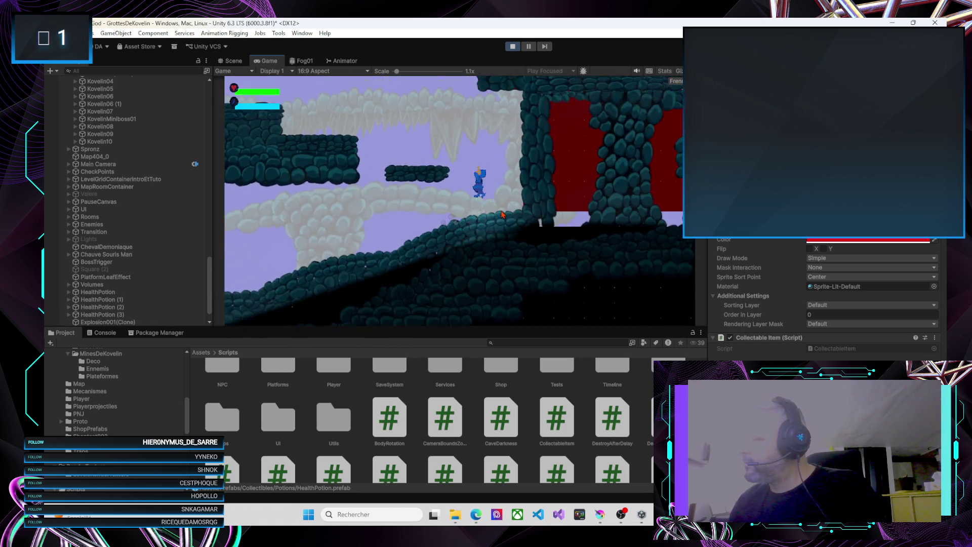
key(space)
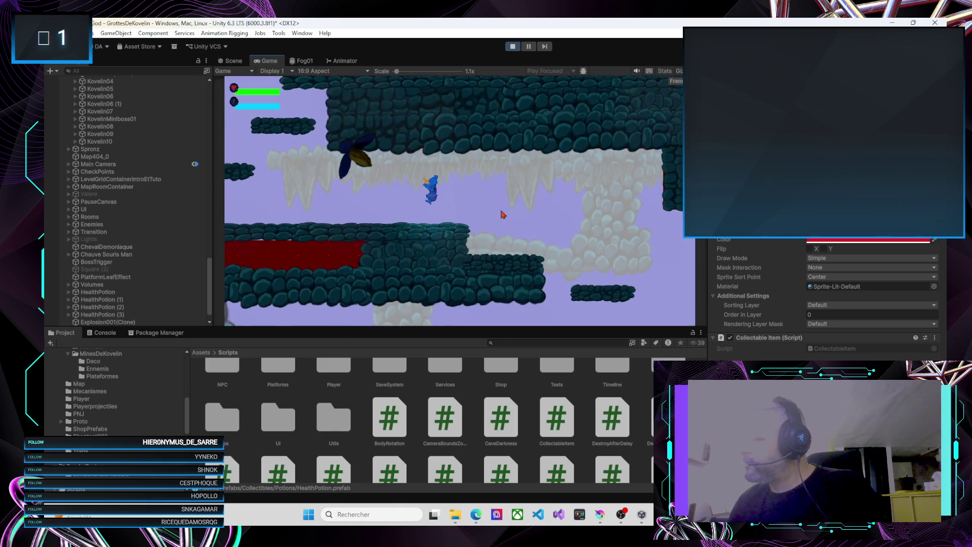
key(d)
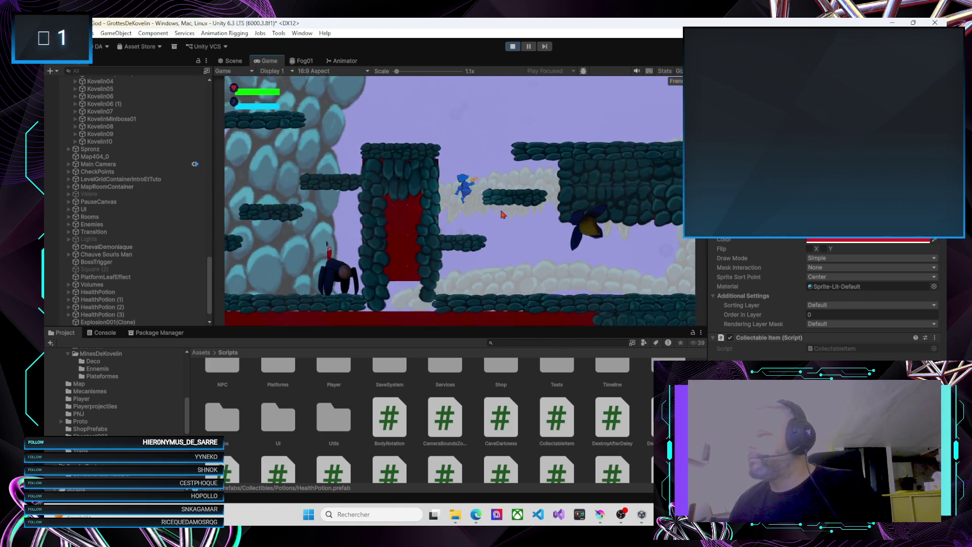
key(space)
key(a)
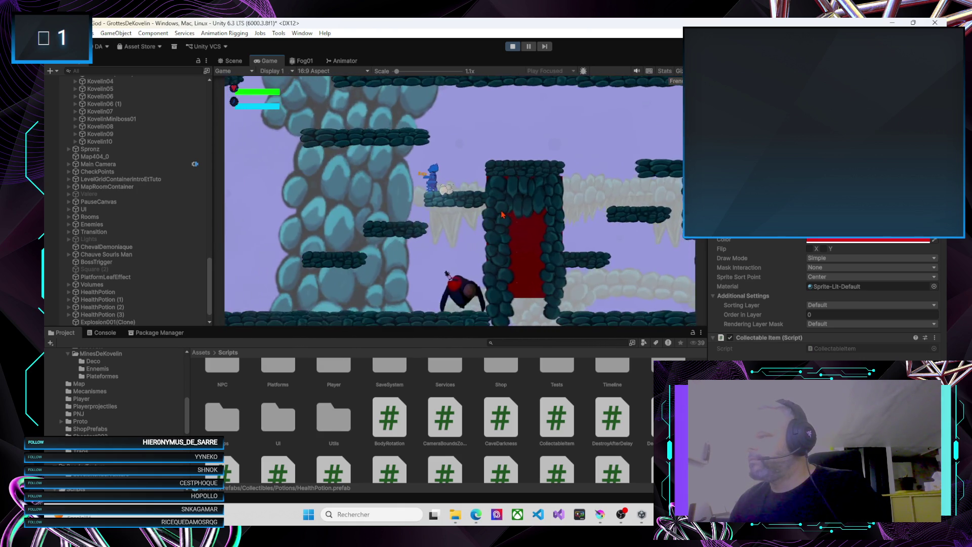
key(a)
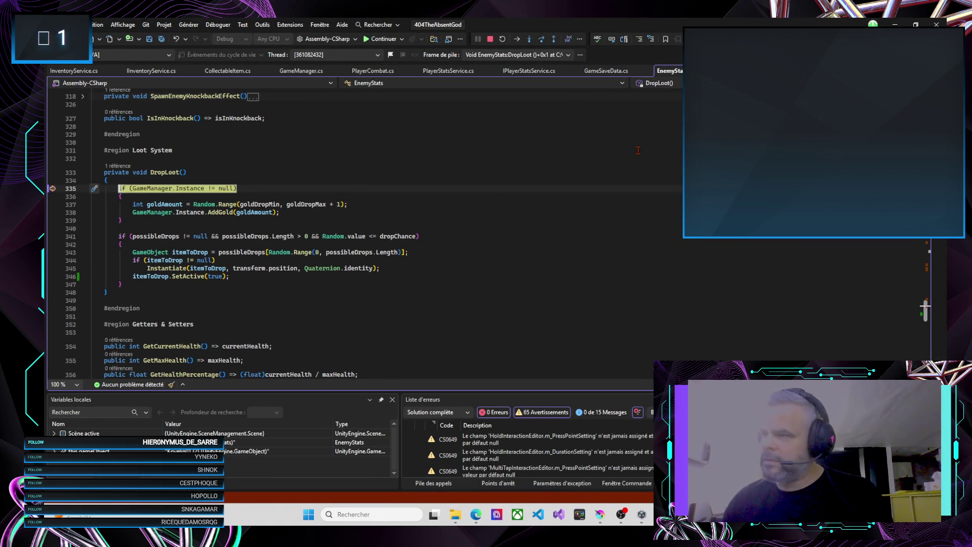
Step: Step past DropLoot's GameManager check, goldAmount calculation and AddGold call, checking their values
key(F10)
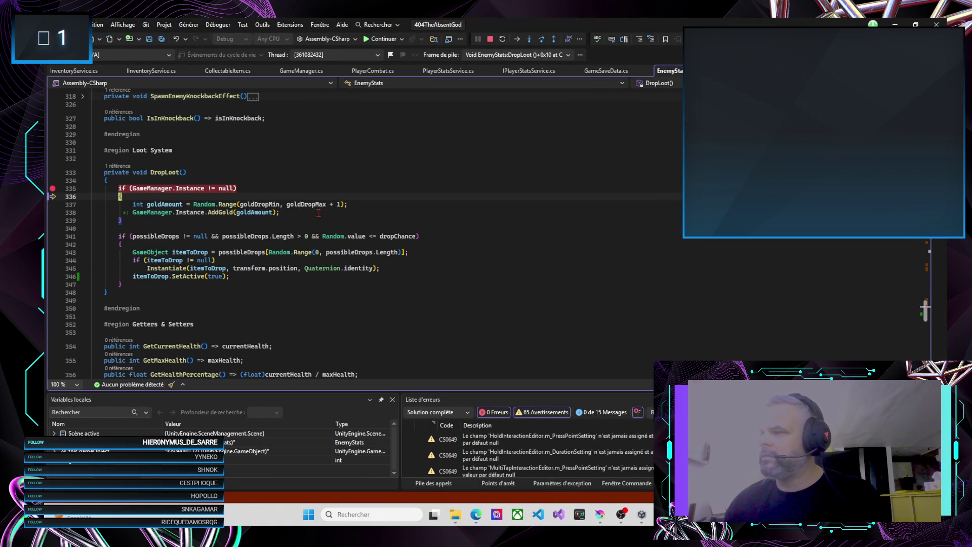
key(F10)
mouse_move(168, 203)
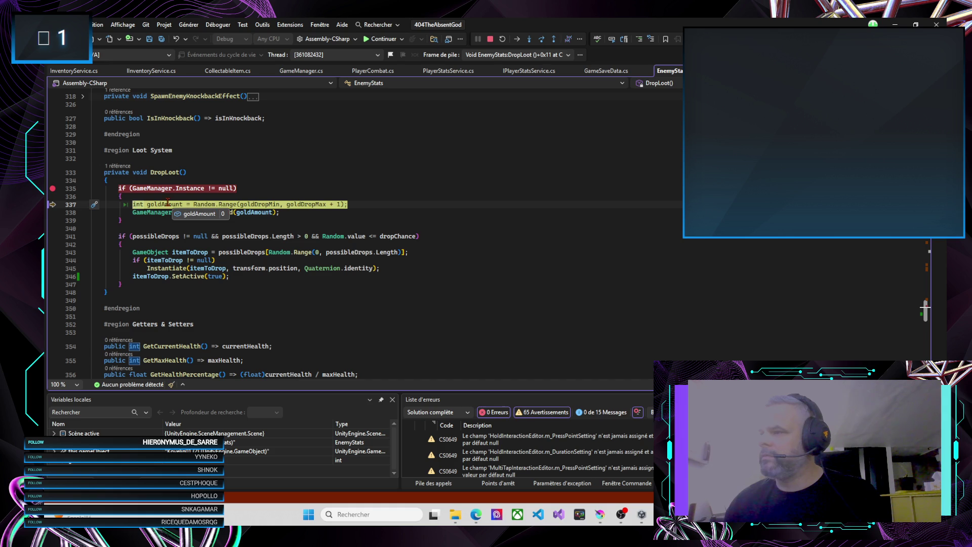
key(F10)
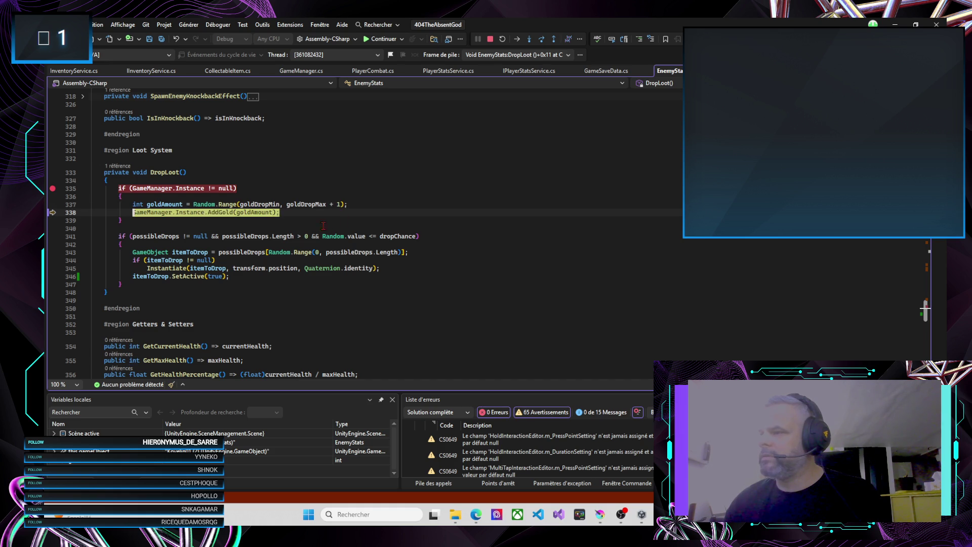
key(F10)
key(F10)
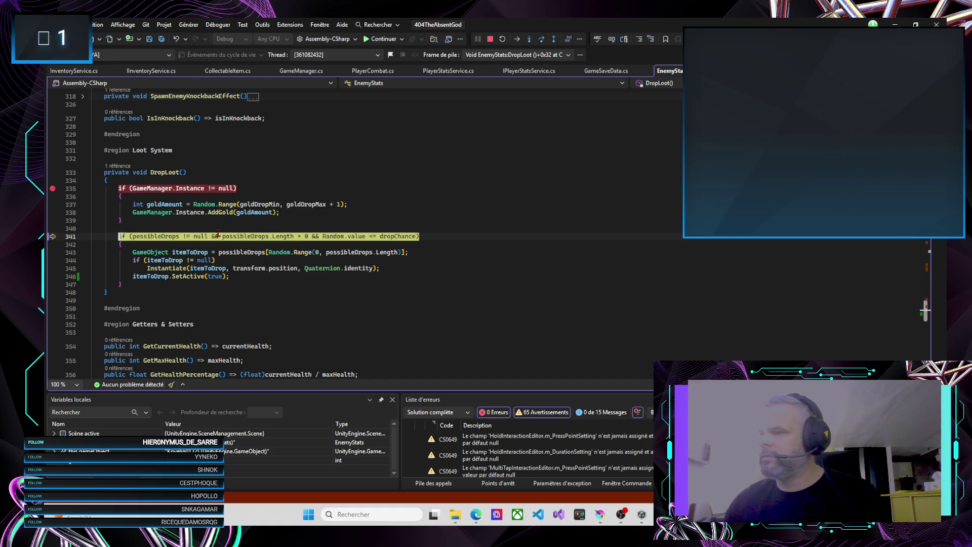
mouse_move(173, 236)
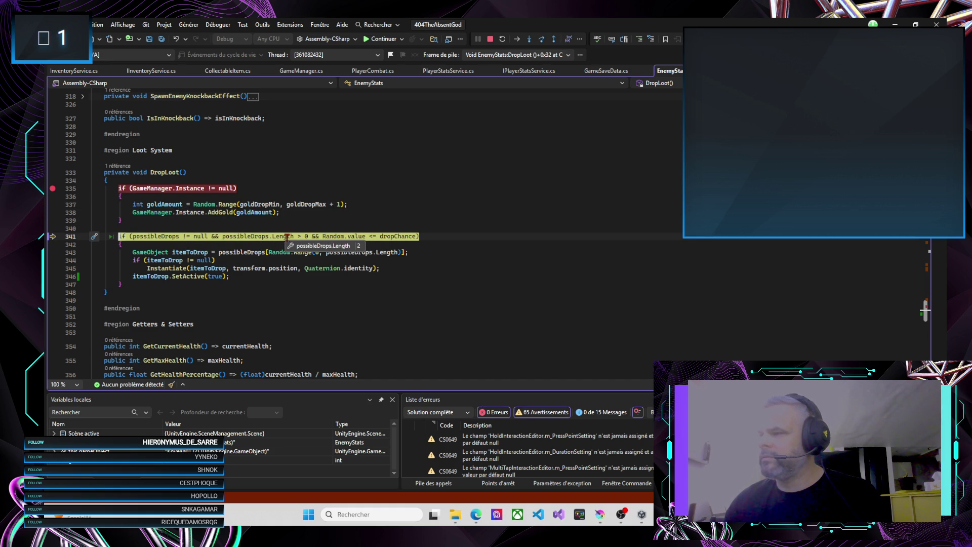
mouse_move(285, 236)
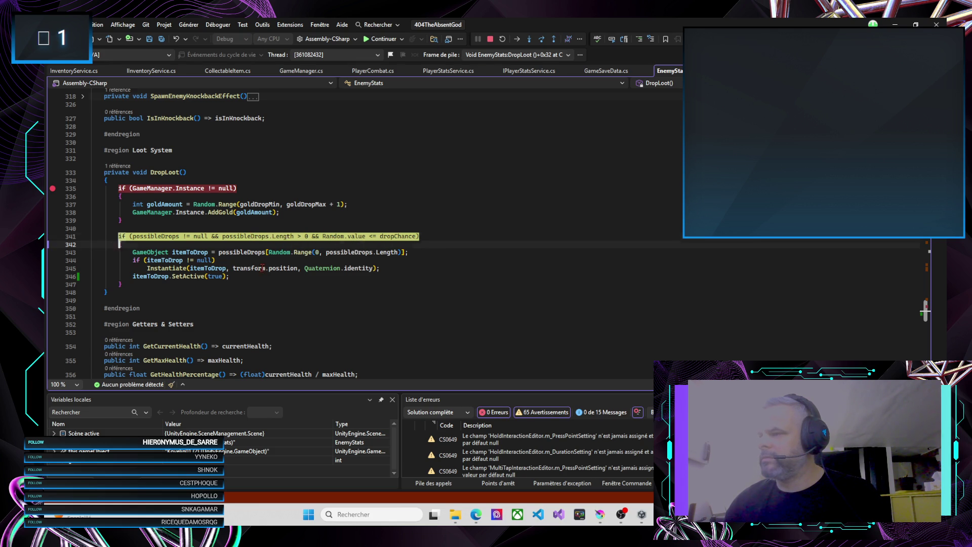
Step: Step through the random drop pick, confirm itemToDrop is ManaRestore, and return to DropLootIfNeeded
key(F10)
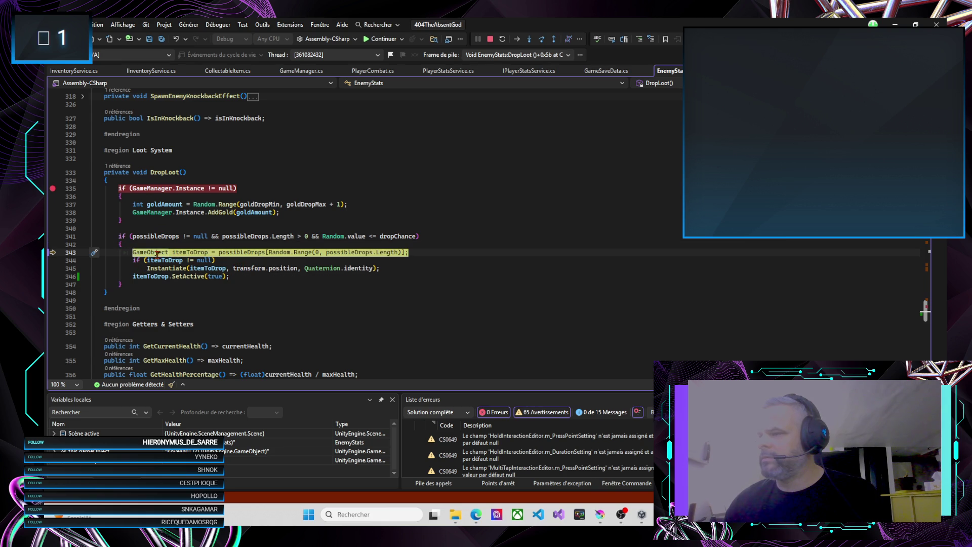
mouse_move(157, 253)
mouse_move(189, 253)
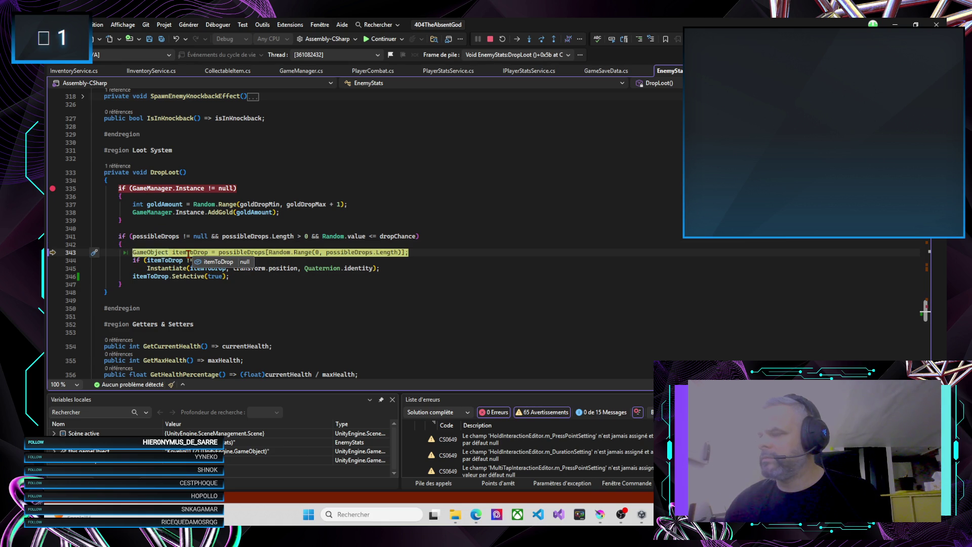
key(F10)
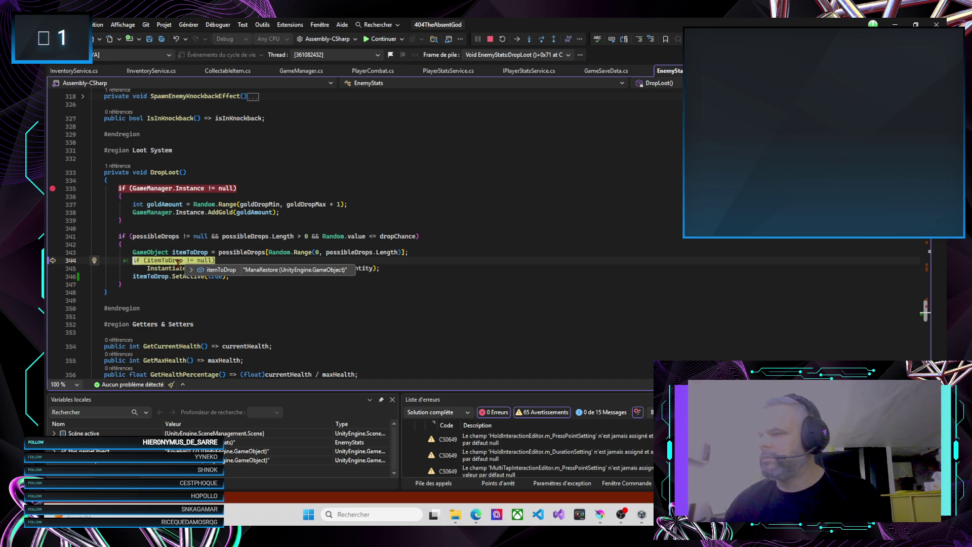
key(F10)
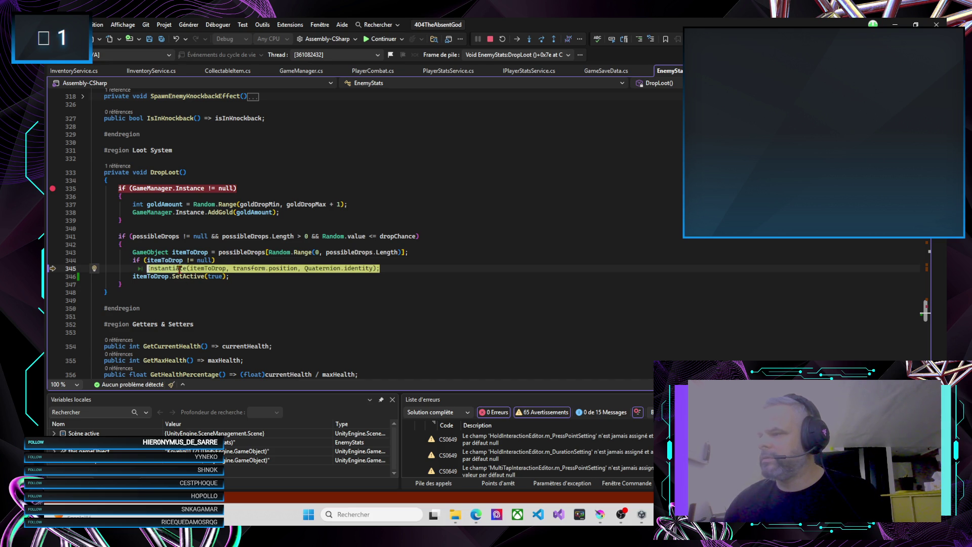
click(208, 278)
key(F10)
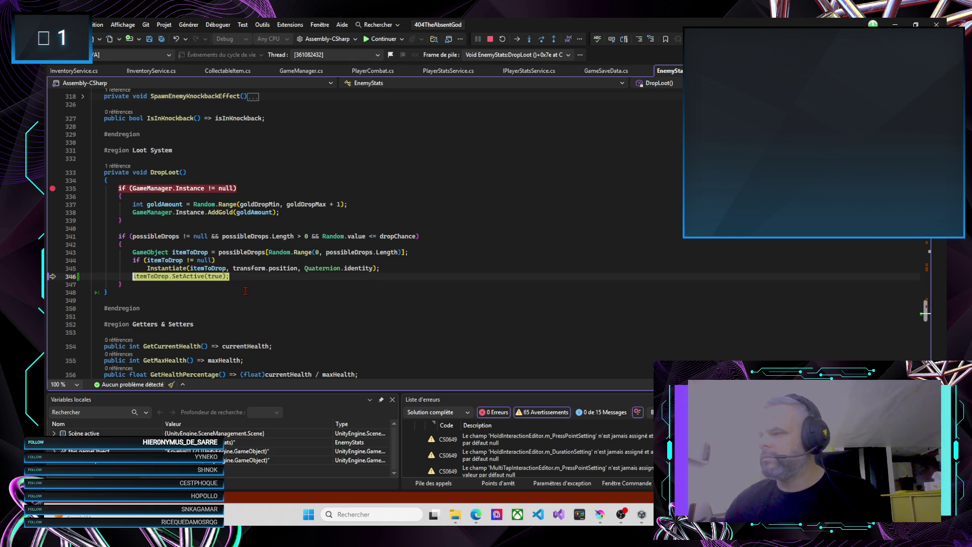
mouse_move(212, 277)
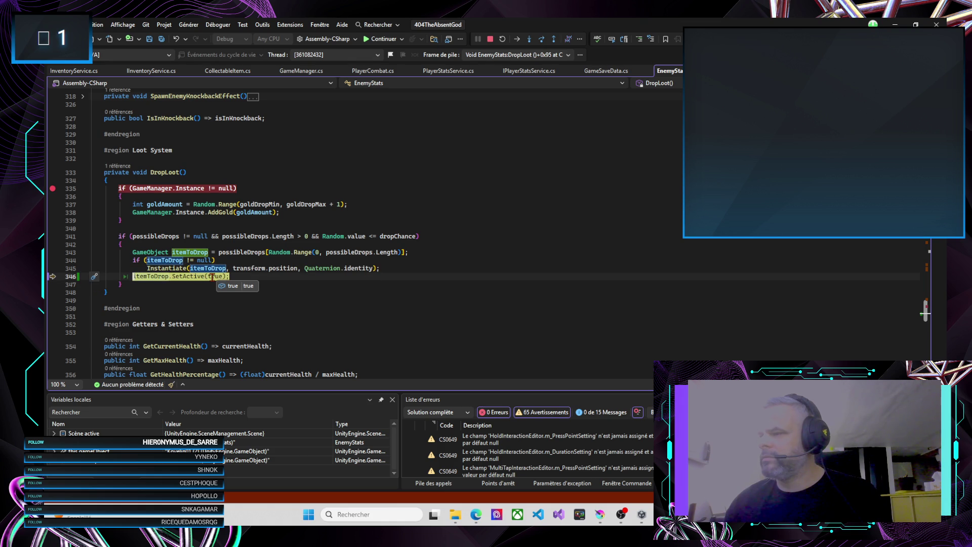
key(F10)
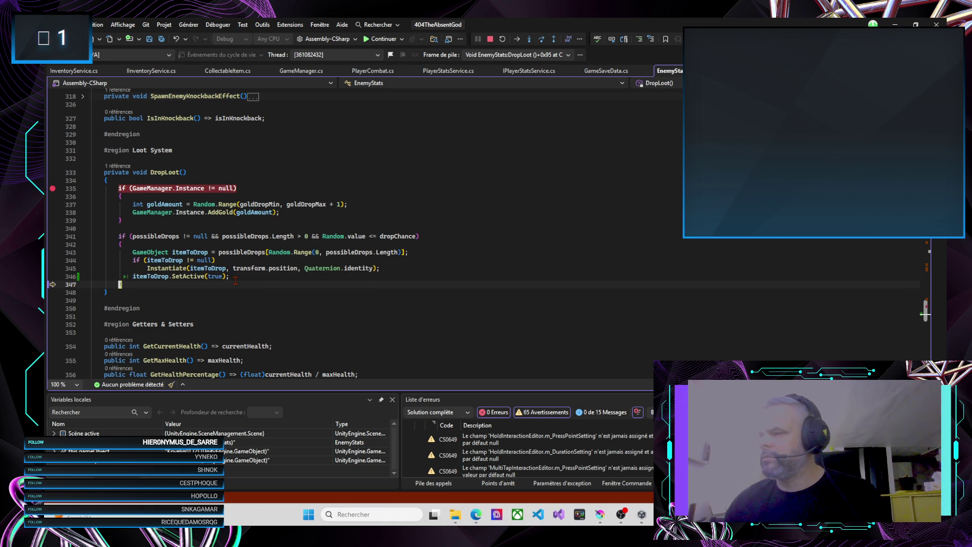
key(F10)
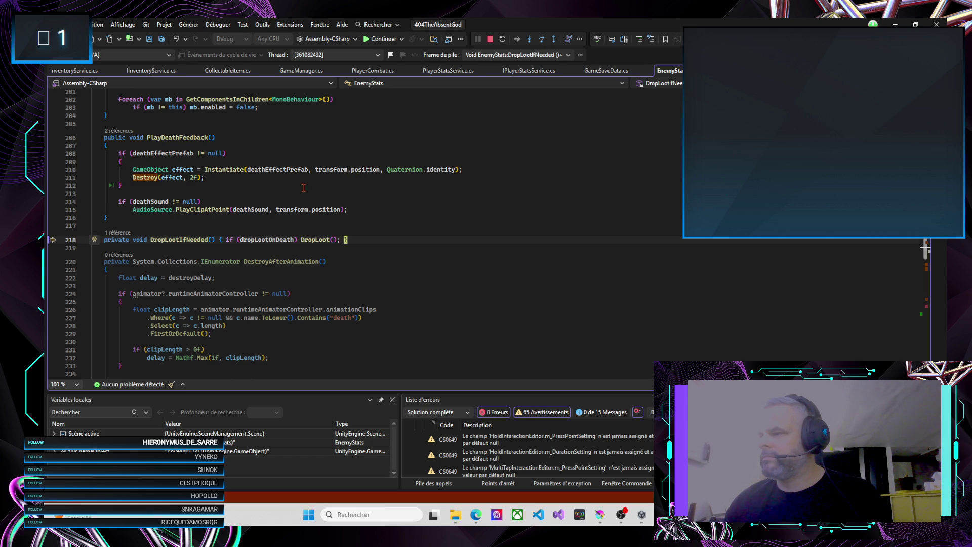
Step: Step through the enemy death code and boss health check, back out of DealDamage into collision handlers
key(F10)
key(F10)
key(F10)
key(F10)
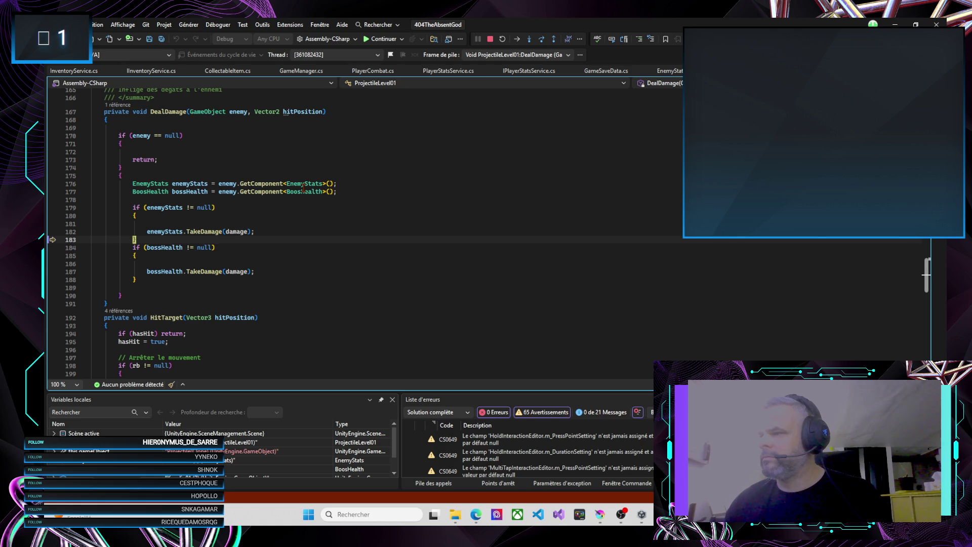
key(F10)
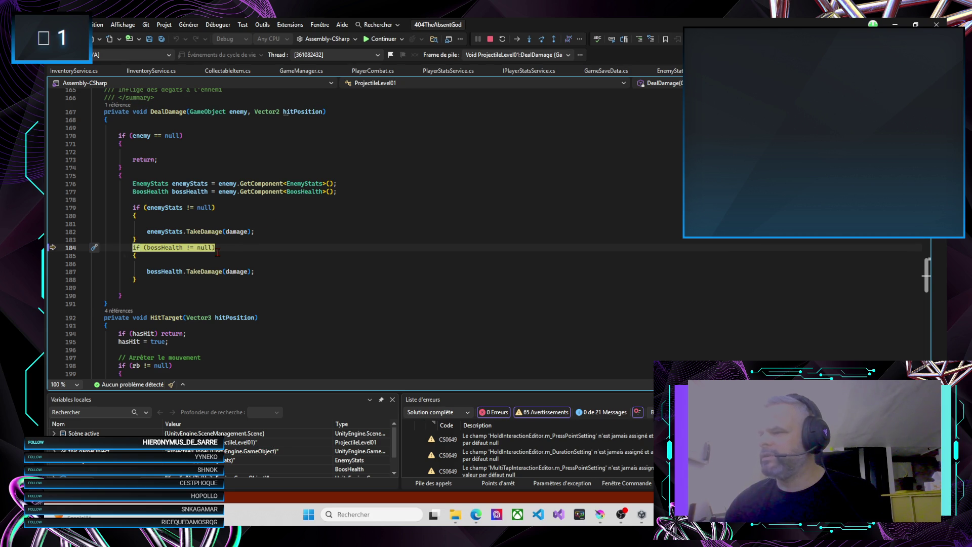
key(F10)
key(F10)
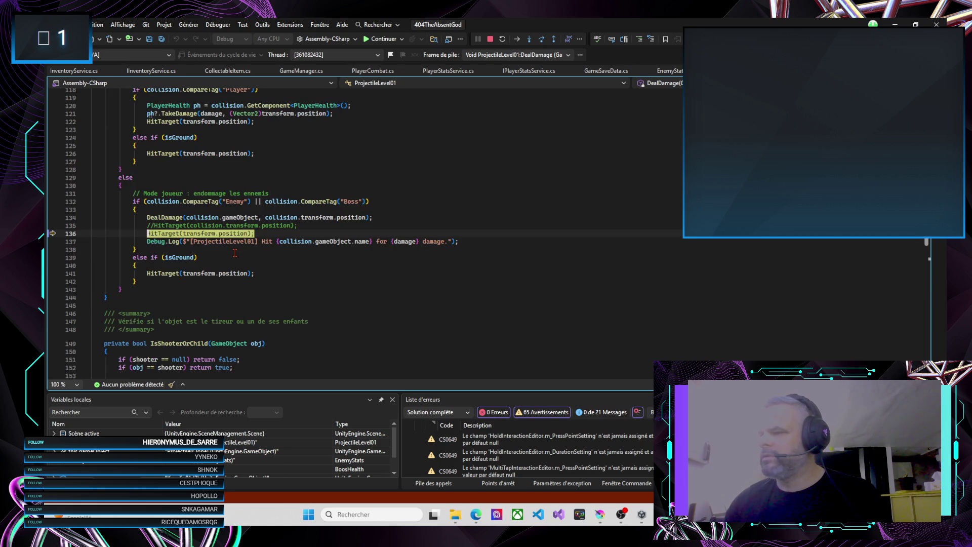
key(F10)
key(F10)
key(F10)
key(F10)
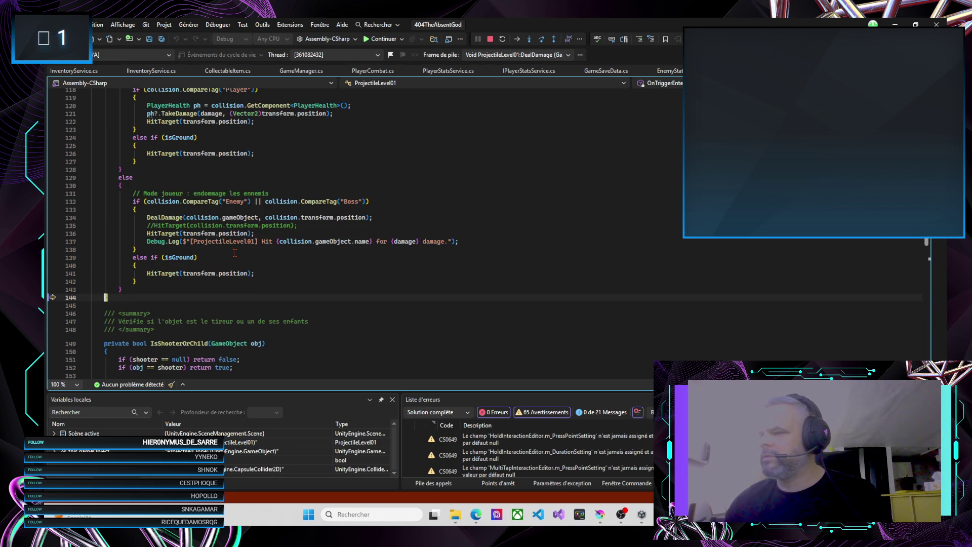
key(F10)
key(F10)
key(F10)
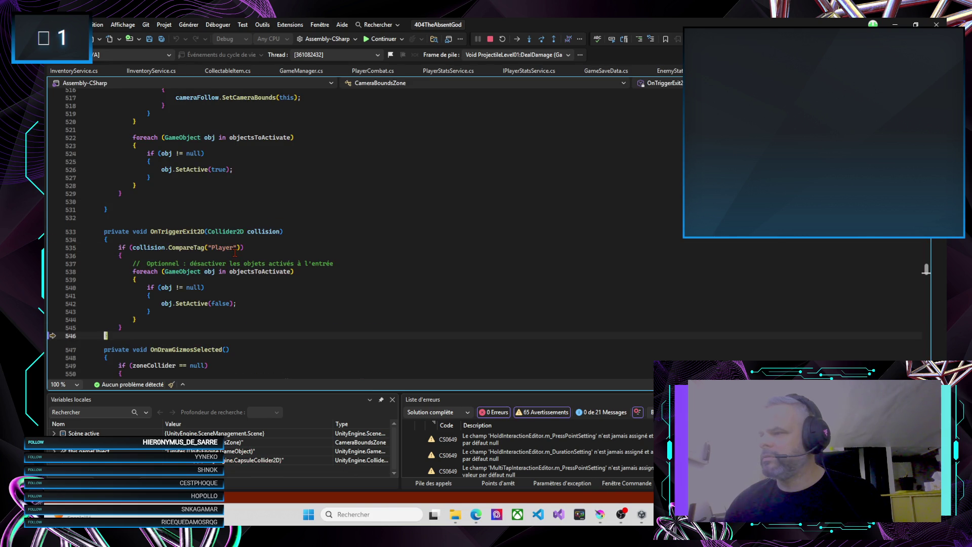
key(F10)
key(F10)
key(F10)
key(F10)
key(F10)
key(F10)
key(F10)
key(F10)
key(F10)
key(F10)
key(F10)
key(F10)
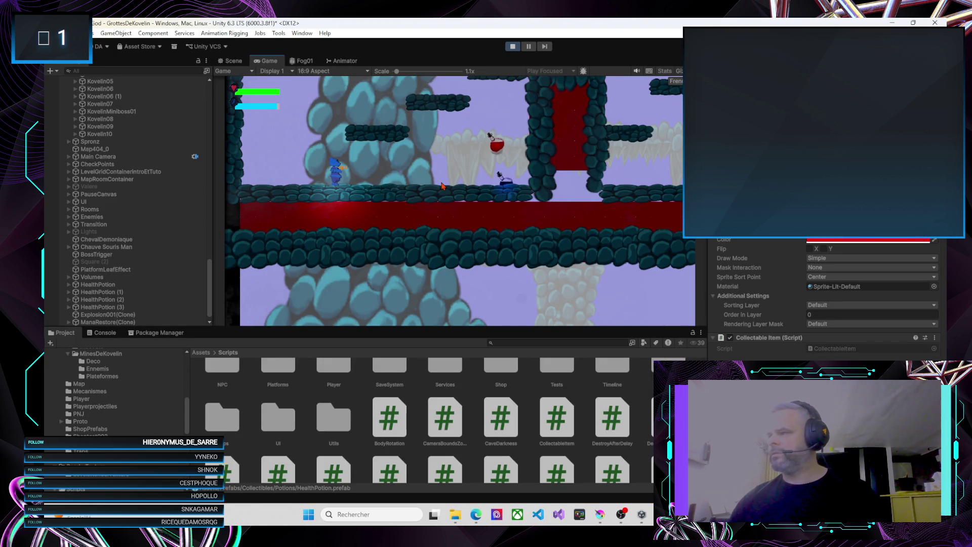
Step: Walk right to grab the mana potion, jump up the ledges, and fire at the dark enemy
key(d)
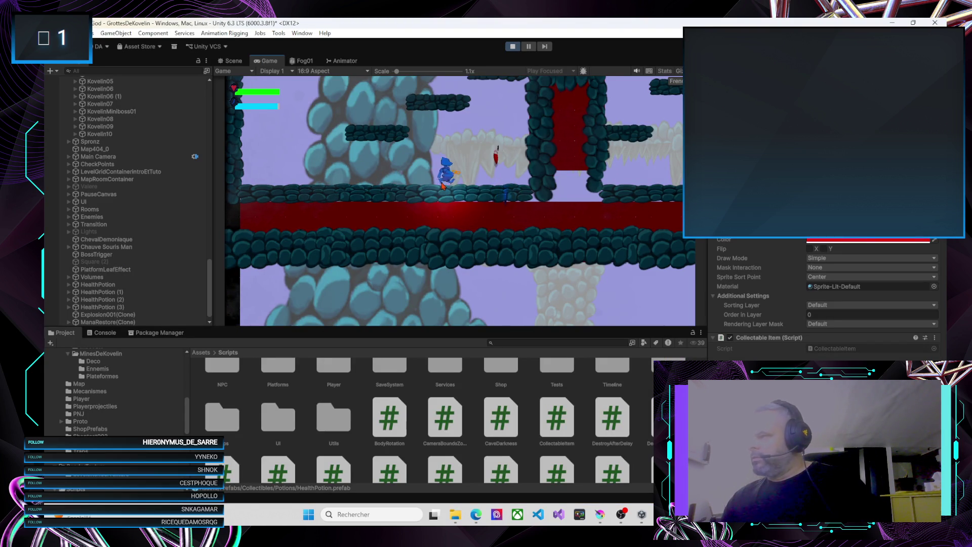
key(a)
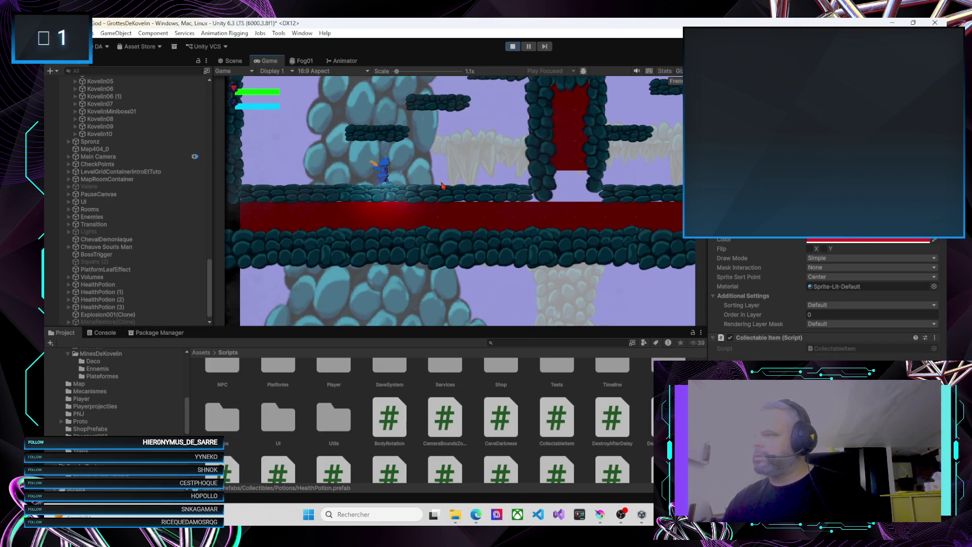
key(d)
key(space)
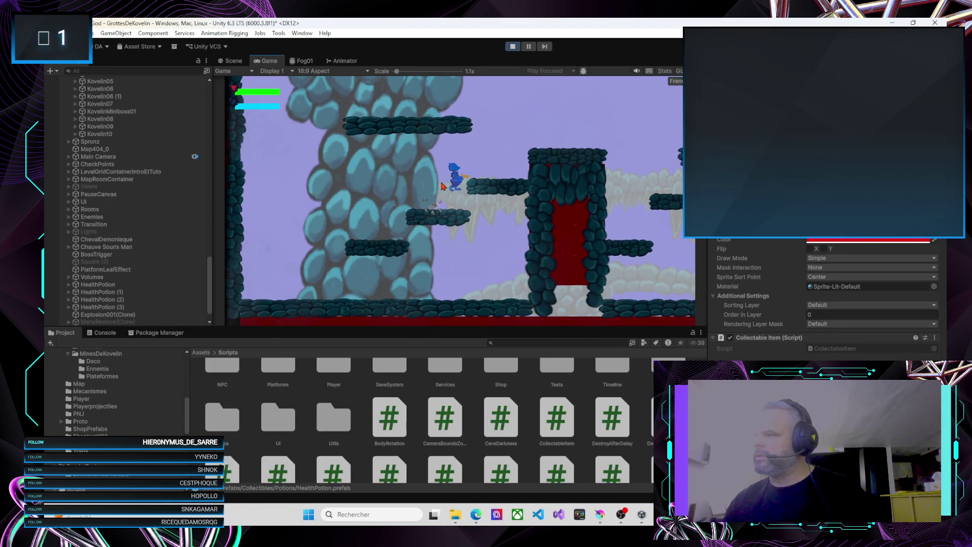
key(a)
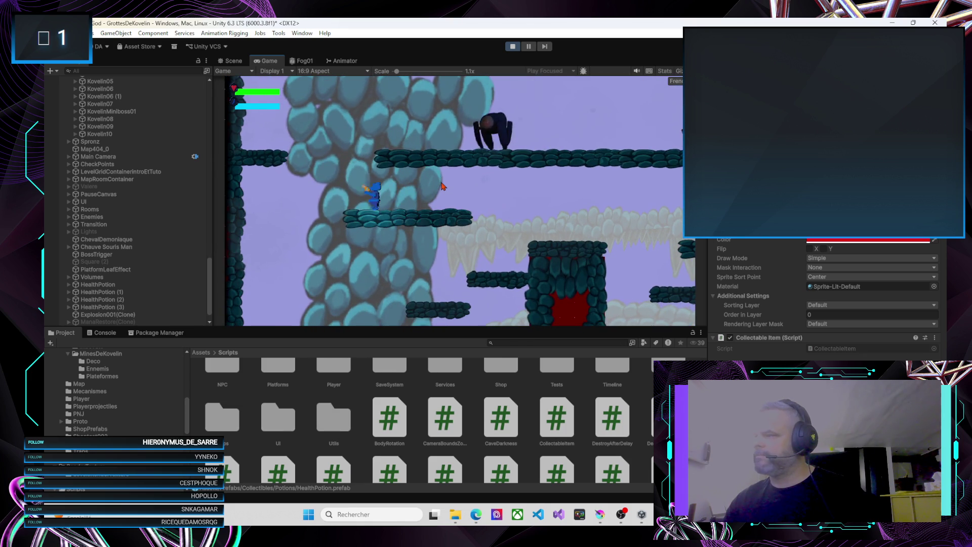
key(space)
key(d)
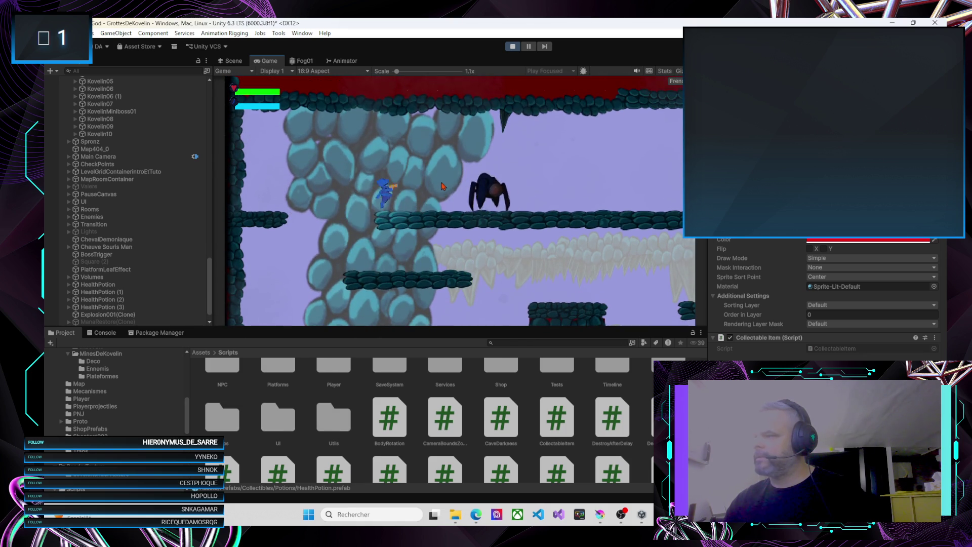
key(d)
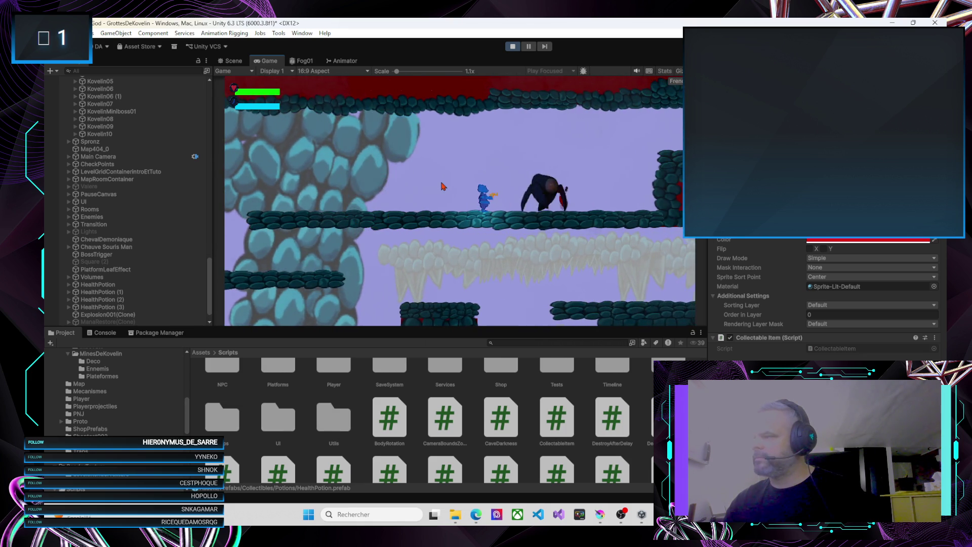
key(d)
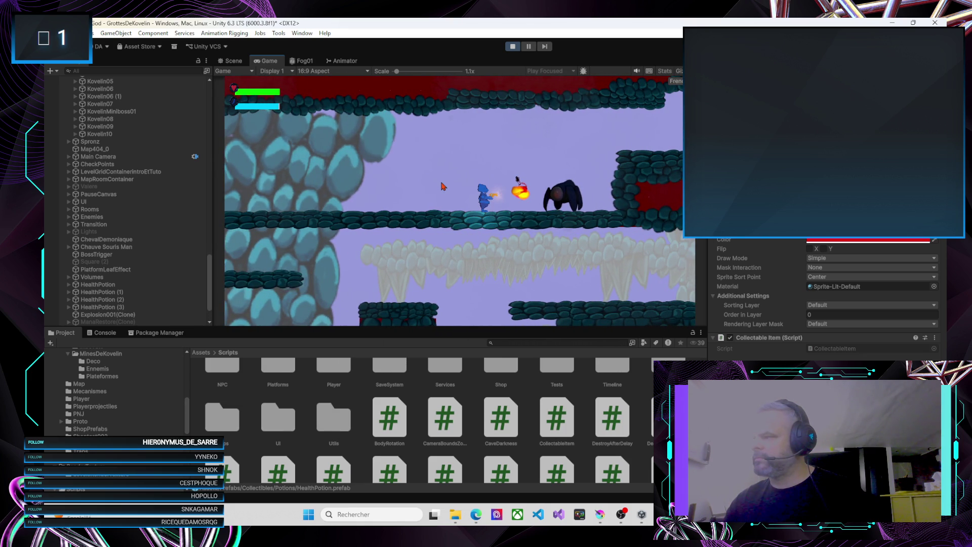
Step: In Visual Studio, step from the DropLoot breakpoint to line 345 and inspect itemToDrop's ManaRestore DataTip
mouse_move(669, 515)
click(659, 471)
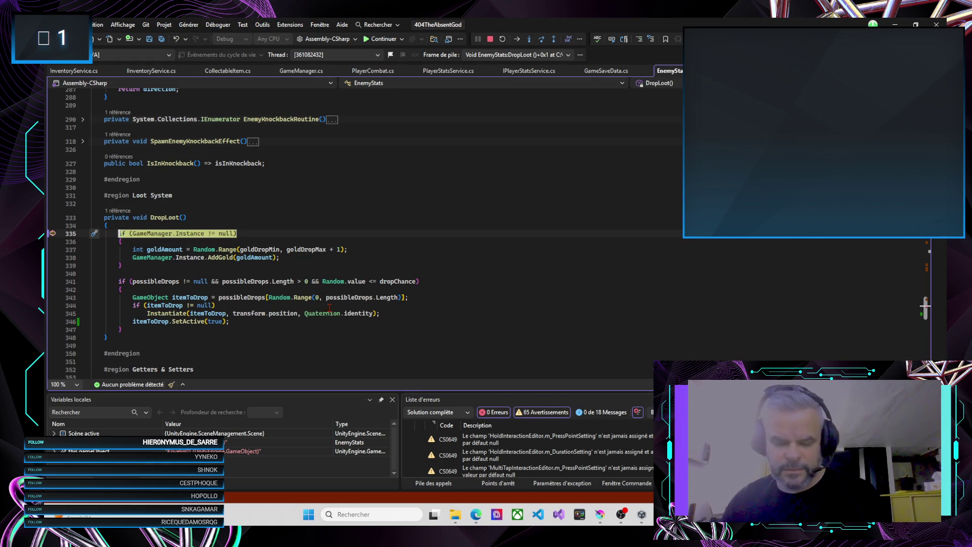
key(F10)
key(F10)
key(F10)
mouse_move(227, 323)
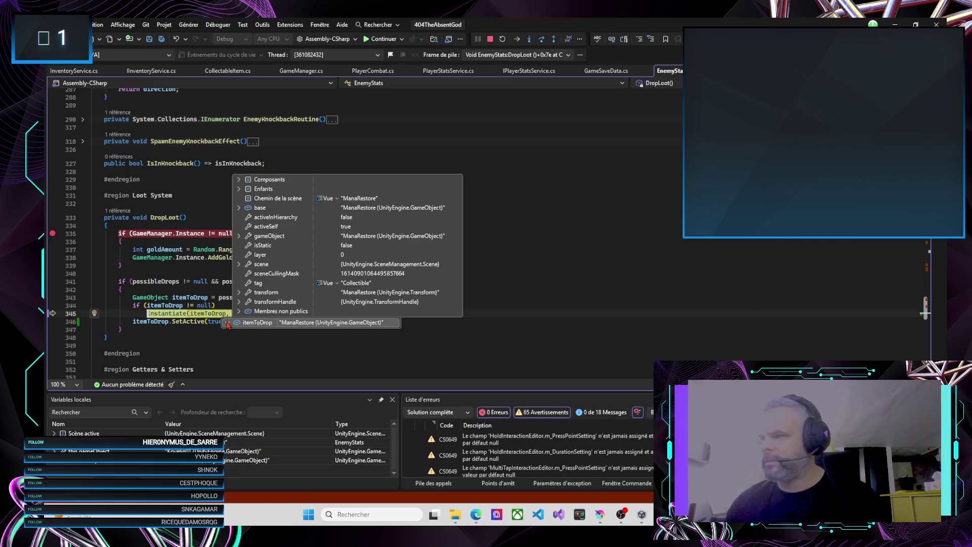